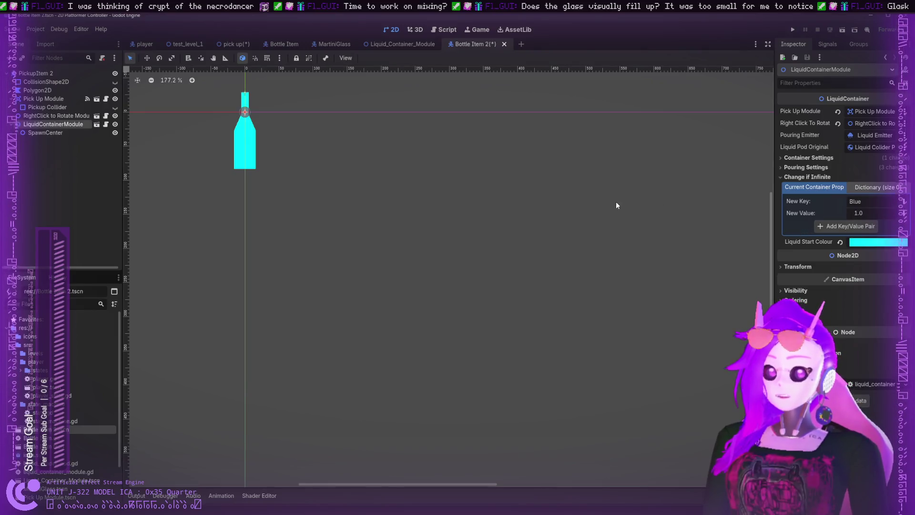
- Save Bottle Item 2 and move the cyan PickupItem 2 bottle below the counter in the pick up scene
key(ctrl+s)
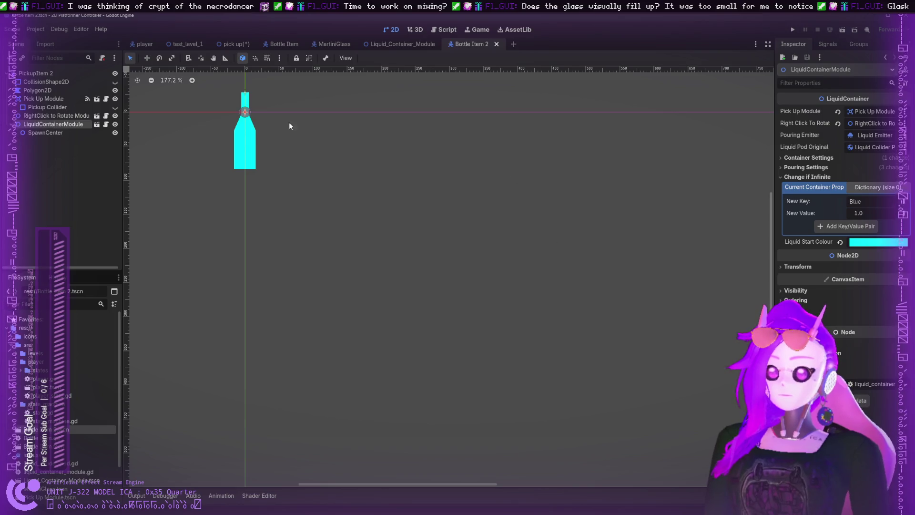
click(232, 43)
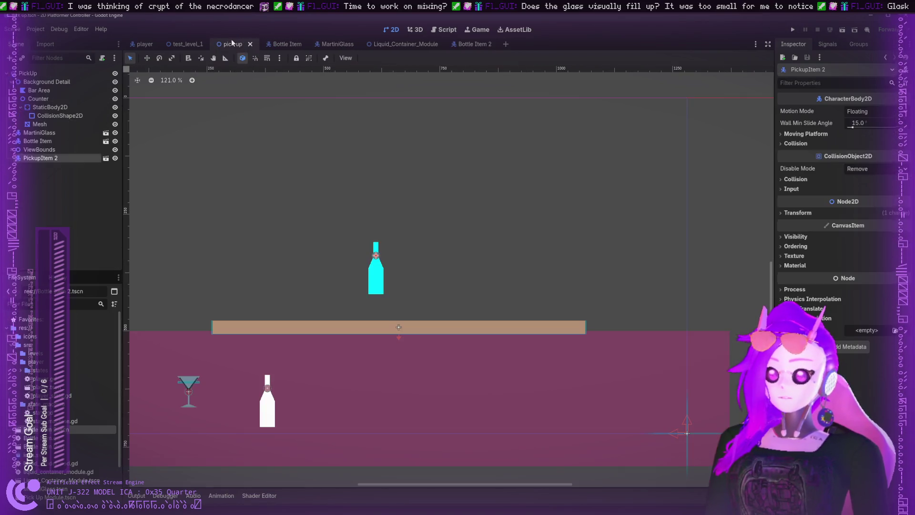
click(44, 158)
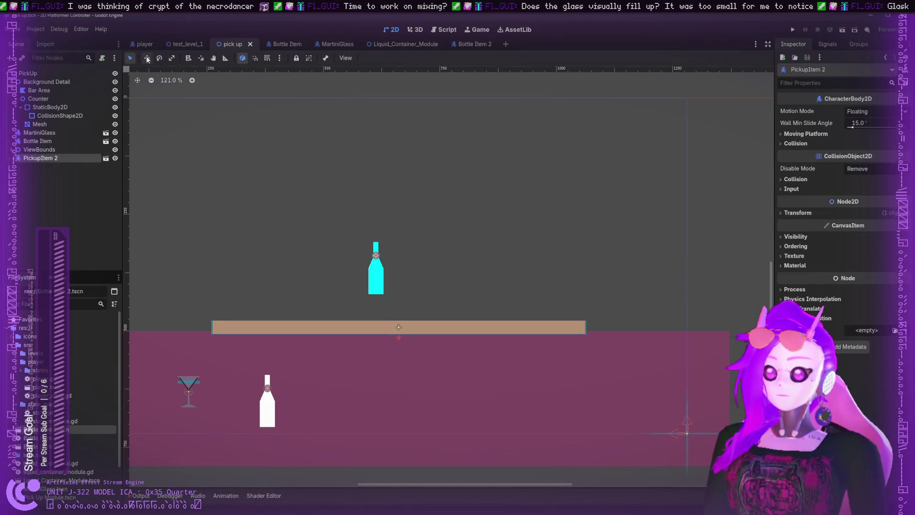
mouse_move(376, 258)
mouse_down()
mouse_move(384, 365)
mouse_move(353, 365)
mouse_up()
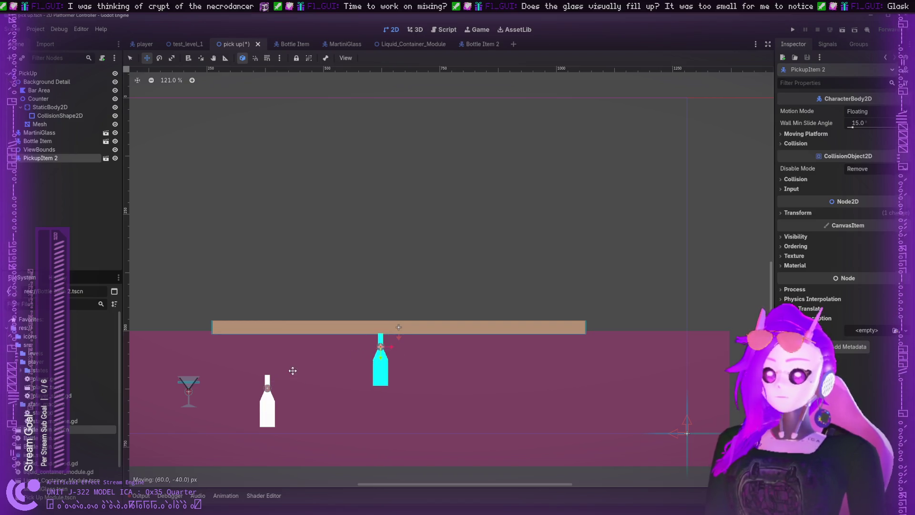
- Place the white Bottle Item beside the cyan bottle at 496, 578 and save the scene
click(41, 152)
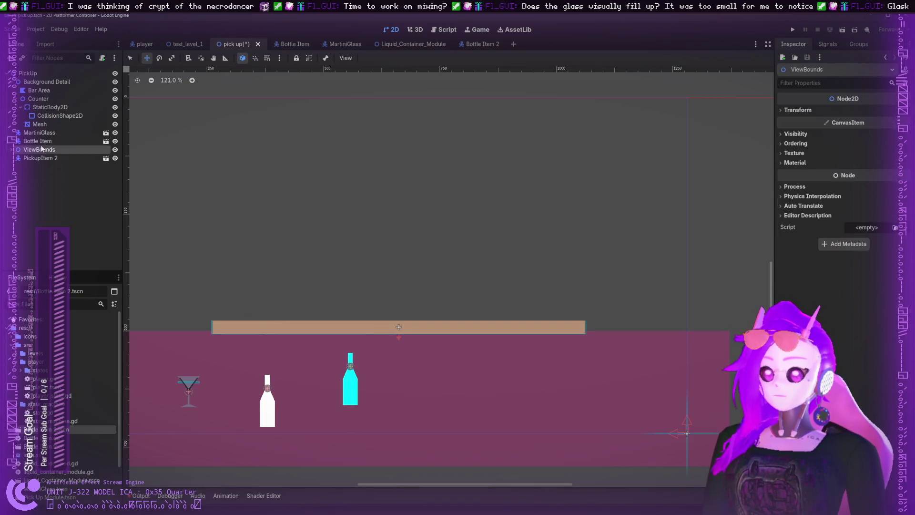
click(37, 141)
scroll(834, 214, down, 2)
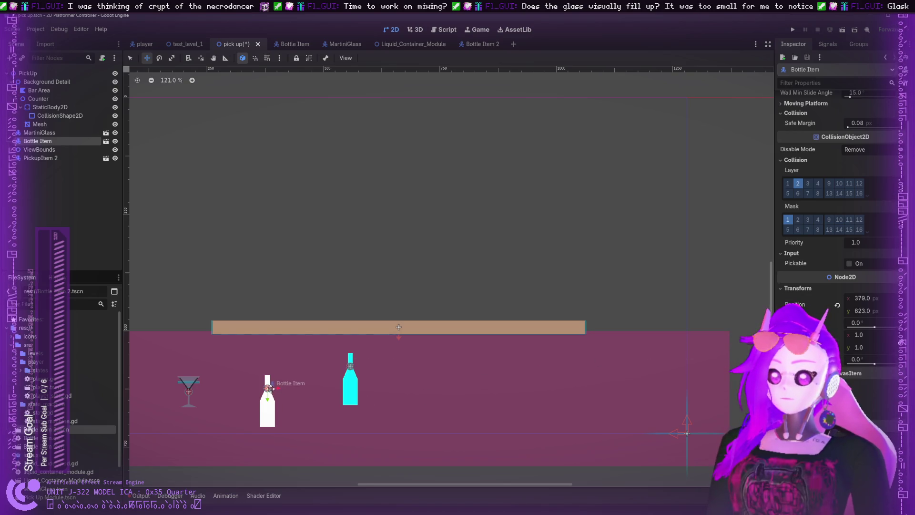
drag(270, 388, 324, 366)
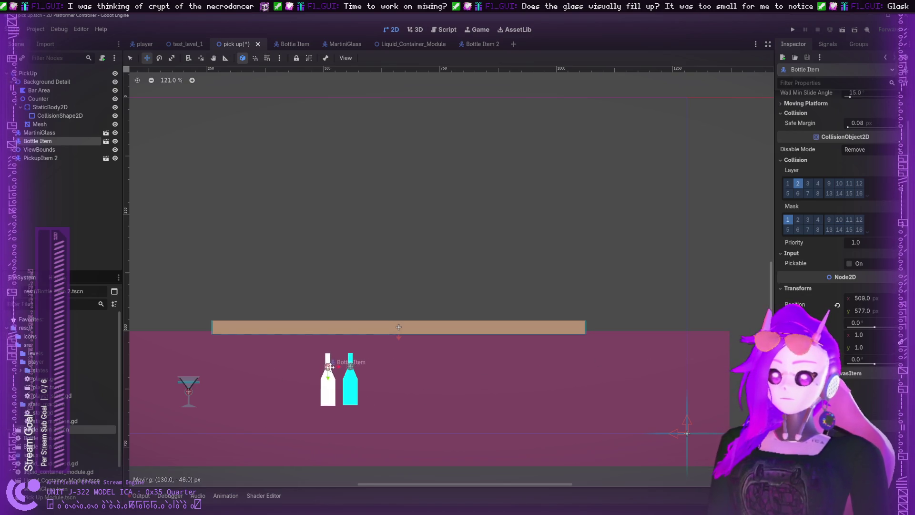
key(ctrl+s)
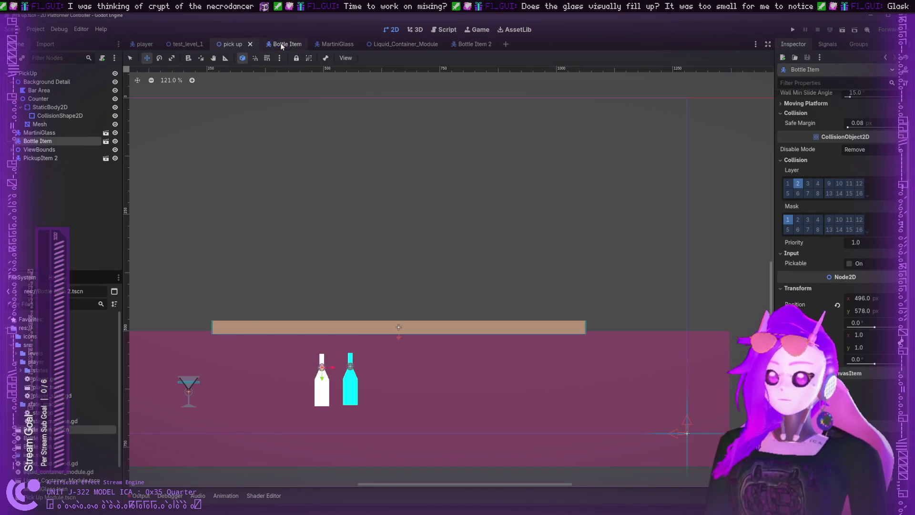
- Inspect Bottle Item's LiquidContainerModule Change if Infinite dictionary, then bring up liquid_container_module.gd
click(289, 44)
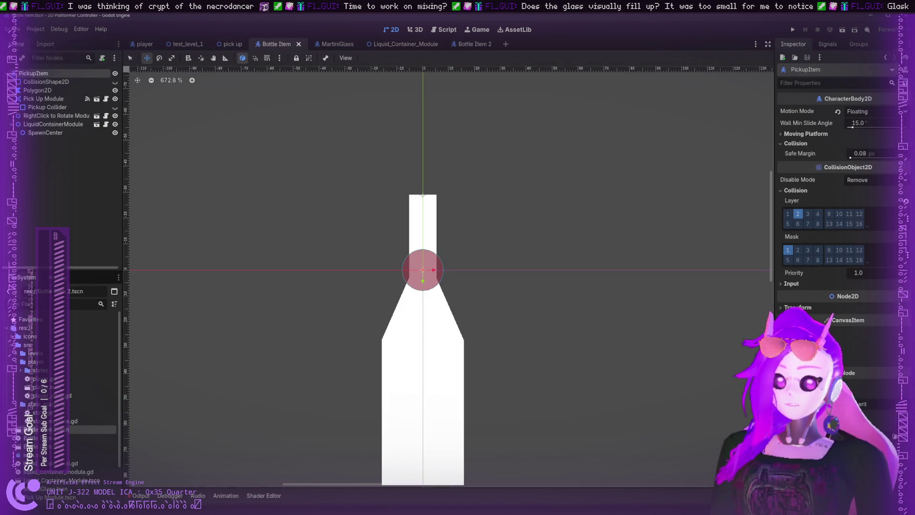
click(57, 133)
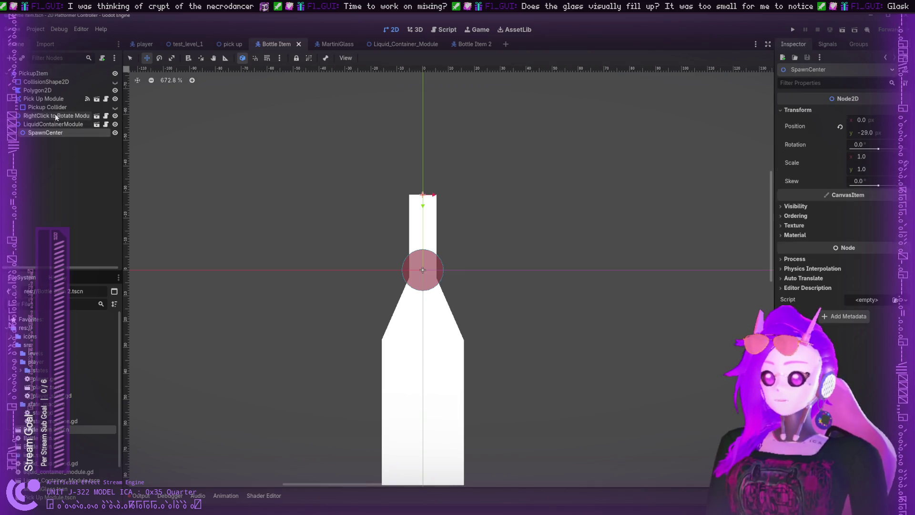
click(55, 124)
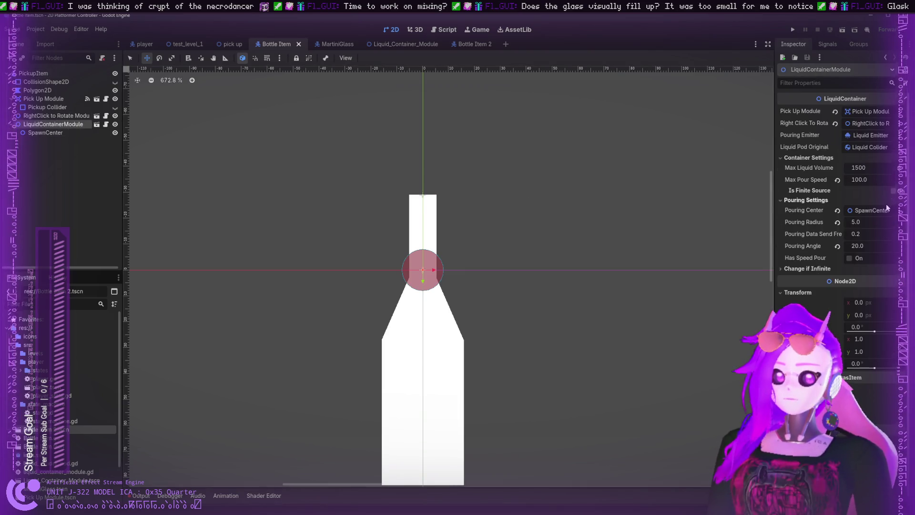
click(800, 269)
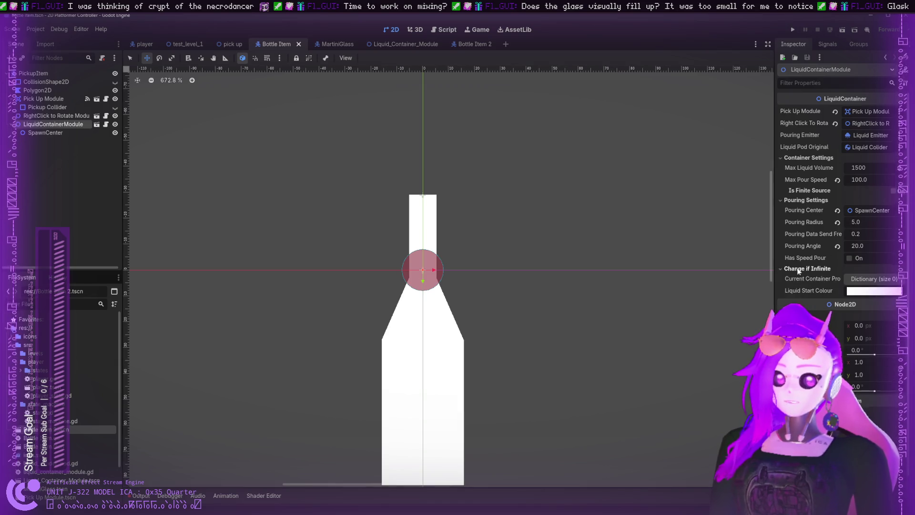
click(874, 279)
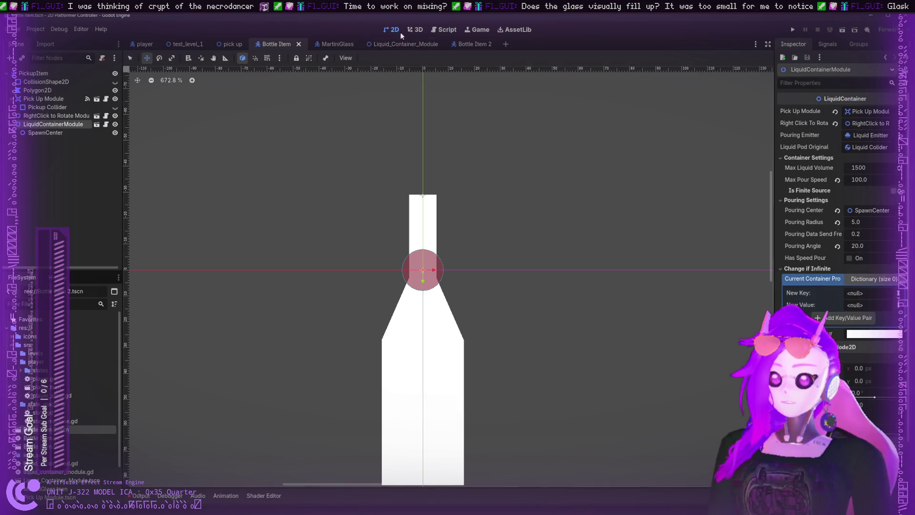
click(444, 29)
scroll(405, 130, up, 5)
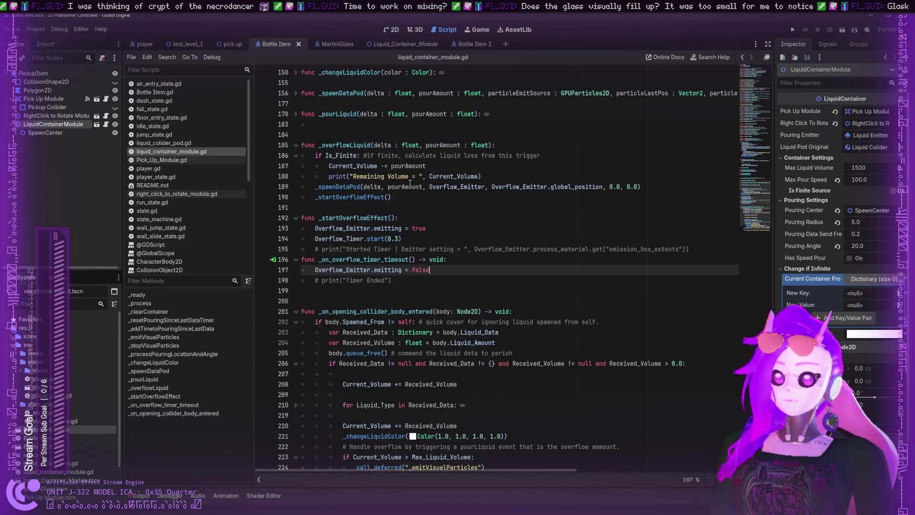
- Examine the Current_Container_Properties Dictionary declaration on line 57 of the script
scroll(409, 185, up, 12)
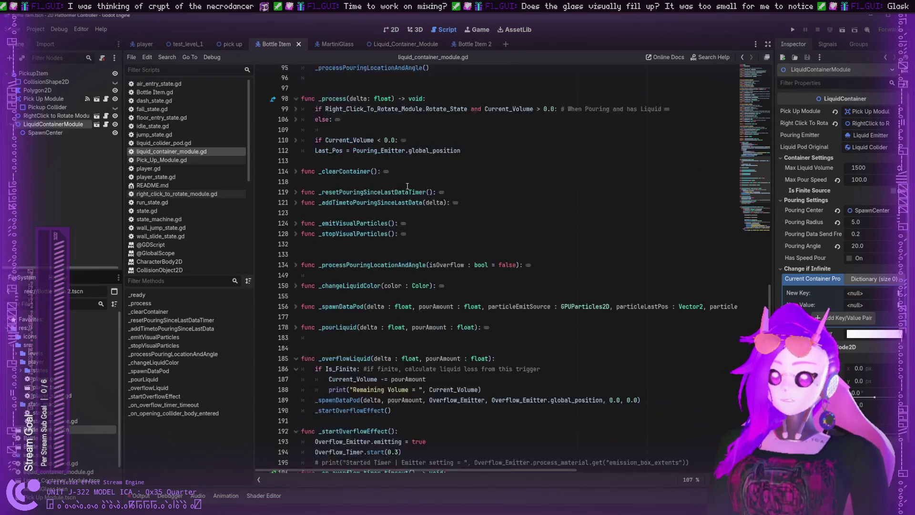
scroll(548, 295, up, 5)
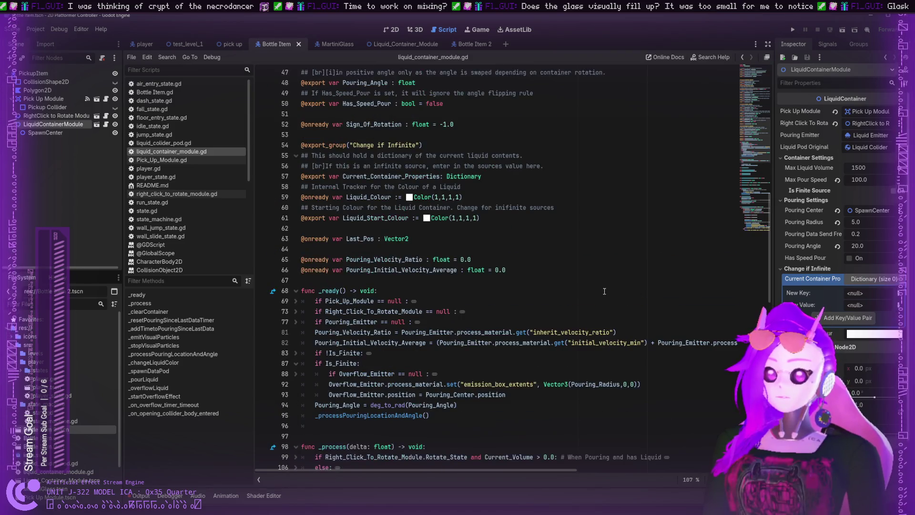
double_click(471, 298)
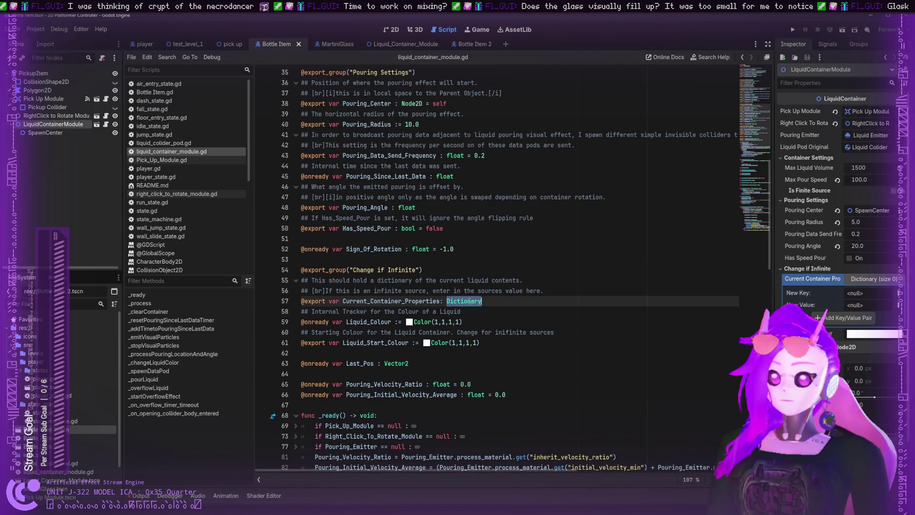
scroll(425, 288, down, 2)
scroll(425, 288, down, 2)
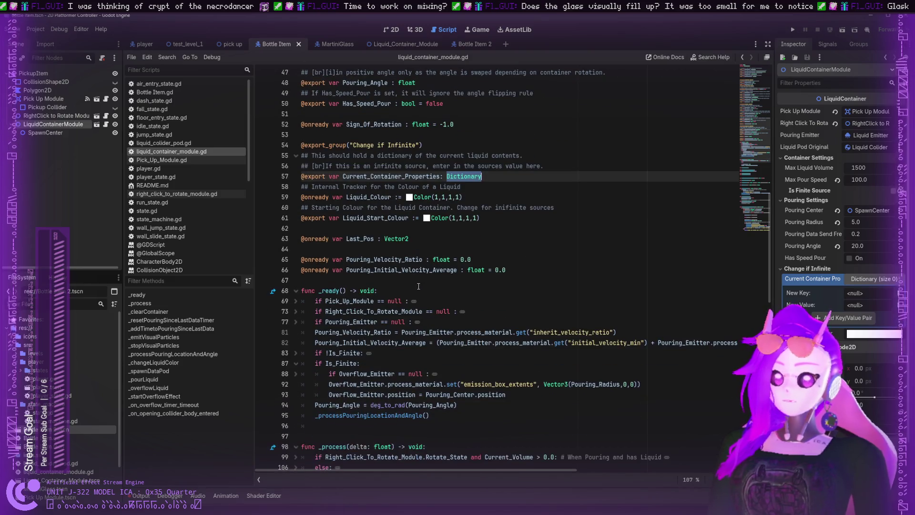
double_click(381, 176)
scroll(381, 199, down, 2)
scroll(381, 201, down, 3)
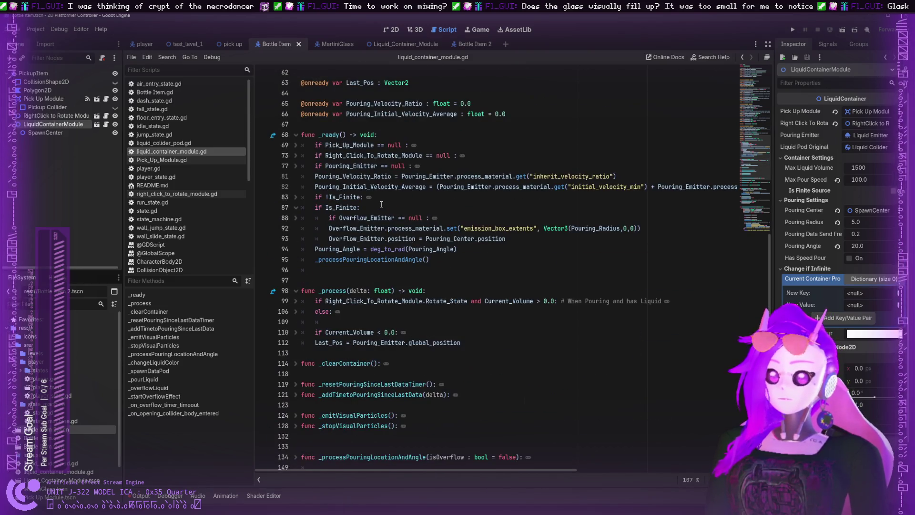
scroll(382, 204, down, 15)
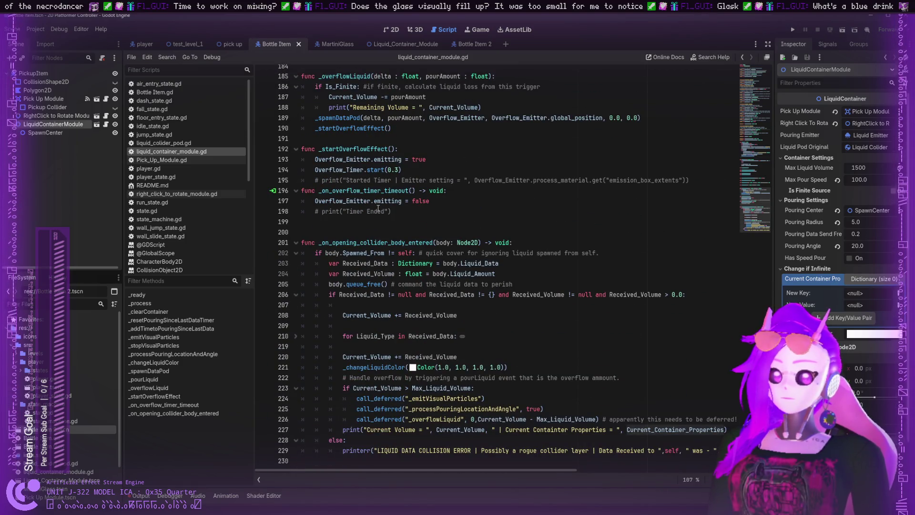
scroll(378, 208, up, 16)
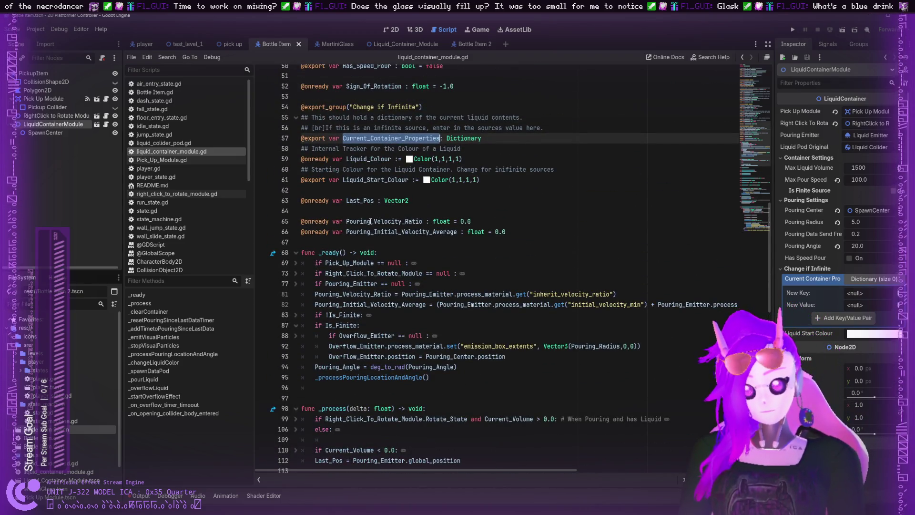
- Unfold the !Is_Finite block in _ready, review it, and search for Current_Container_Properties
click(295, 315)
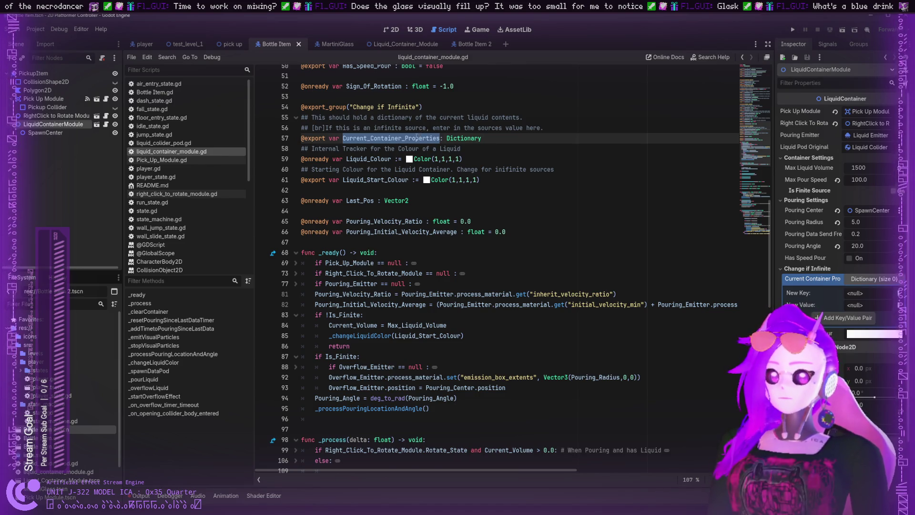
scroll(417, 138, down, 5)
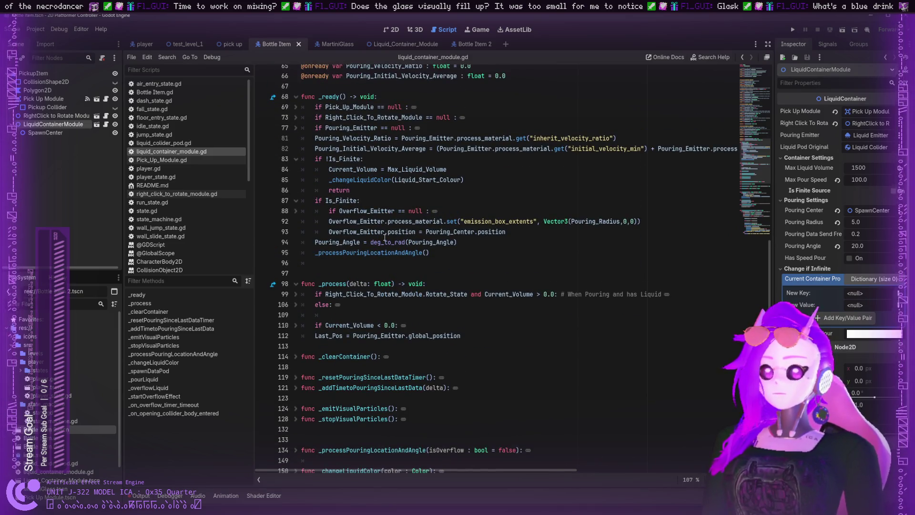
scroll(505, 228, down, 7)
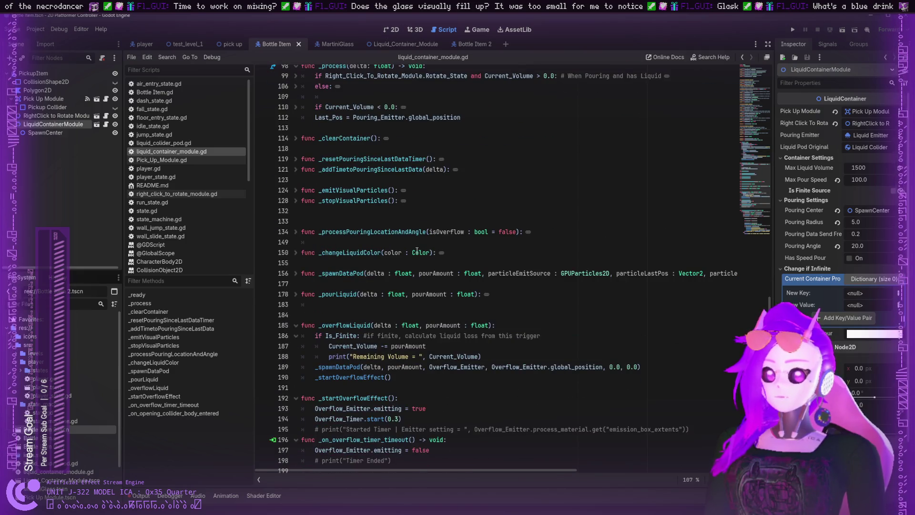
scroll(415, 250, up, 1)
scroll(415, 250, down, 2)
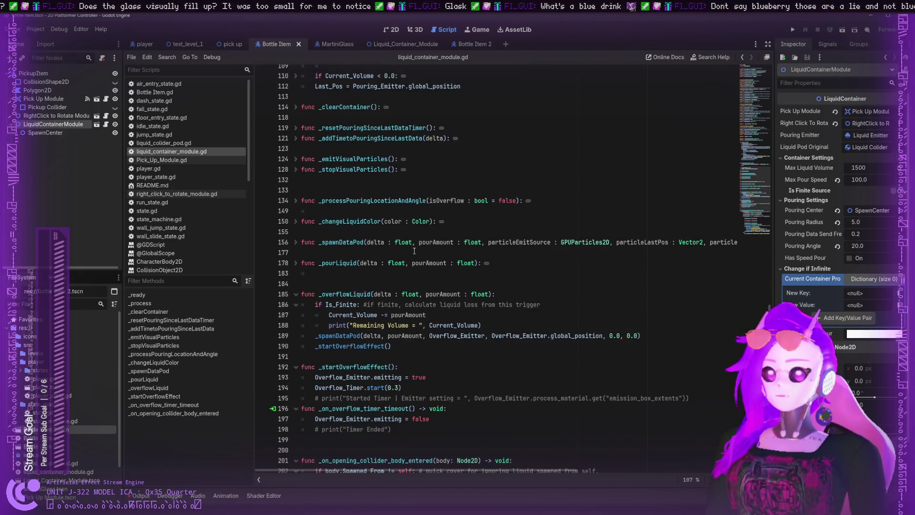
scroll(415, 251, up, 15)
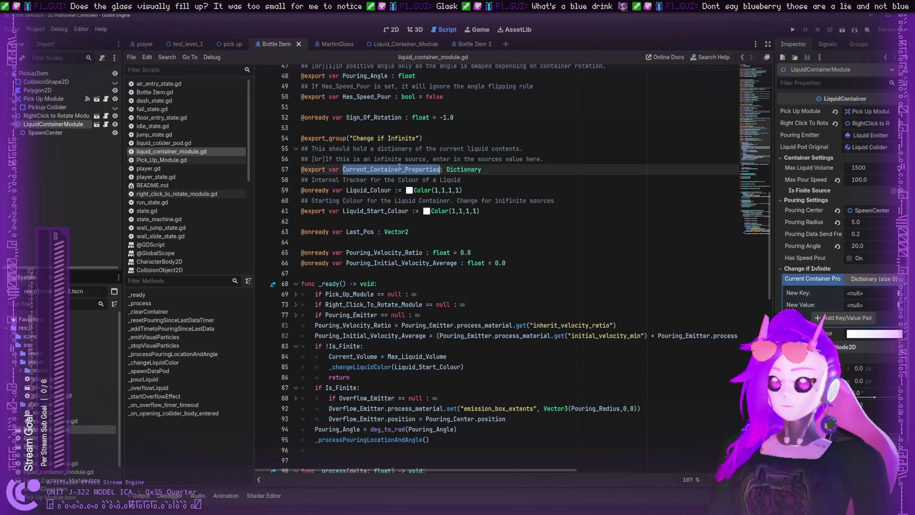
key(ctrl+f)
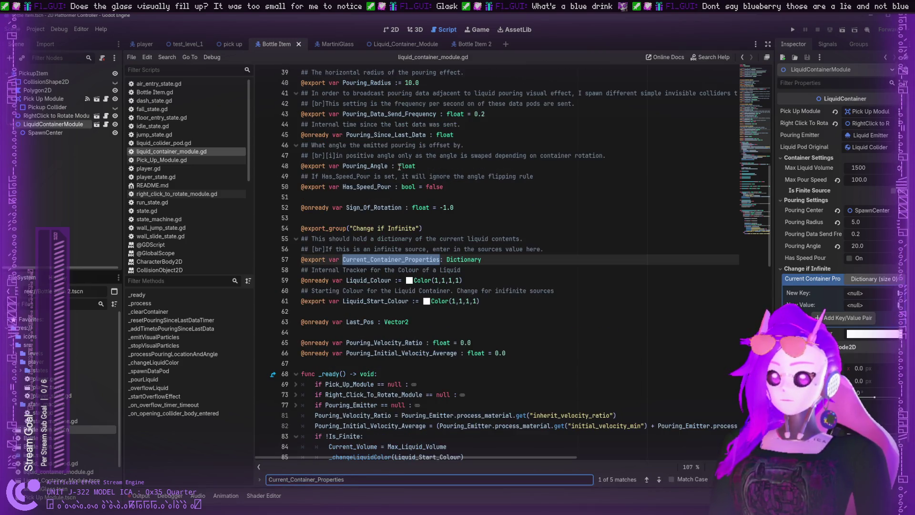
key(Return)
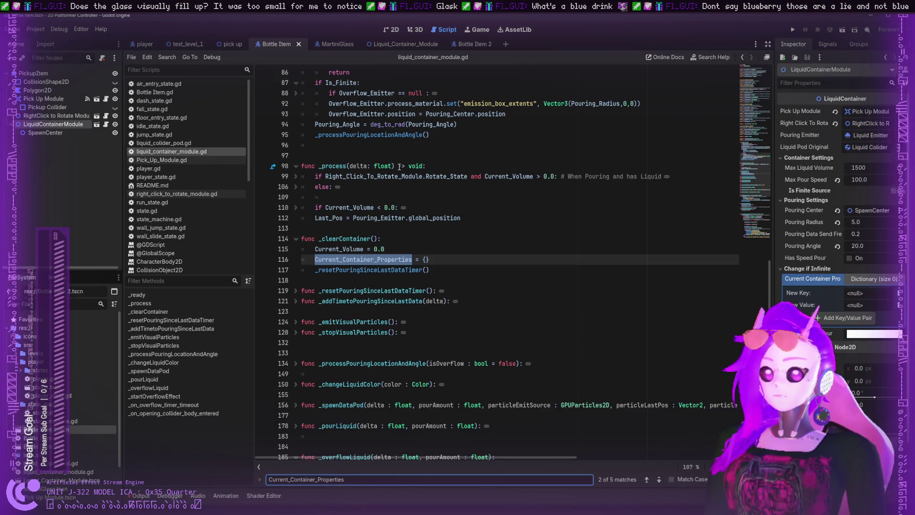
key(Return)
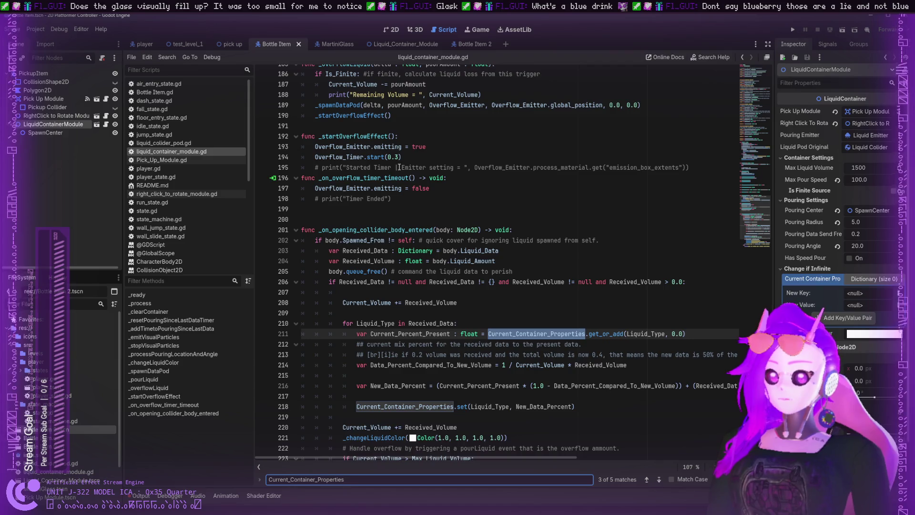
key(Return)
key(Return)
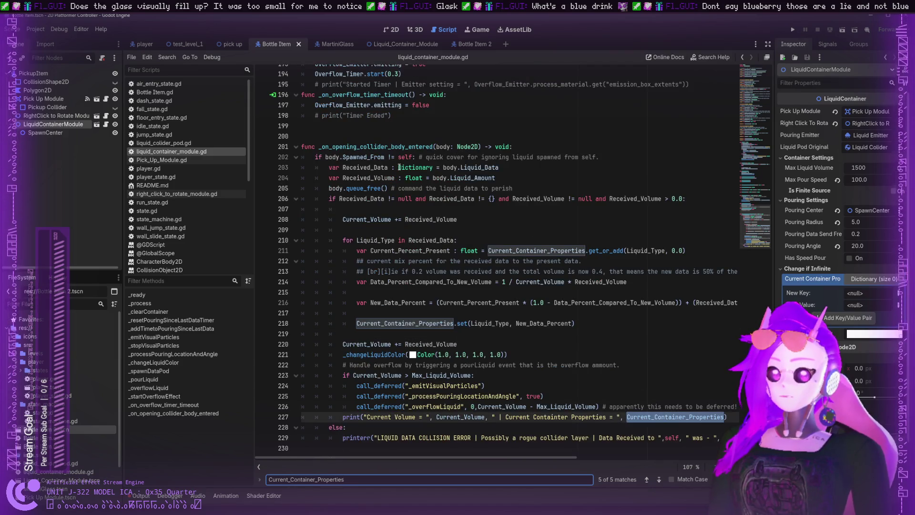
key(Return)
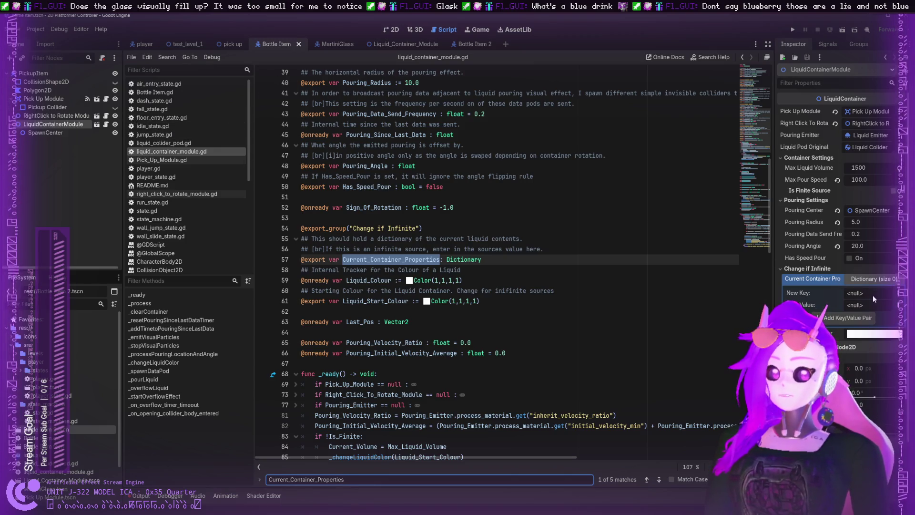
scroll(439, 253, down, 7)
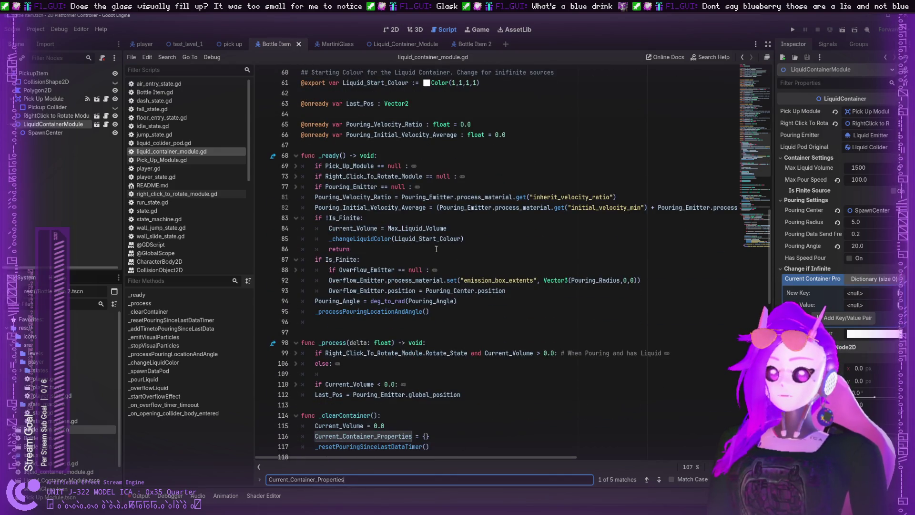
key(ctrl+a)
text(De)
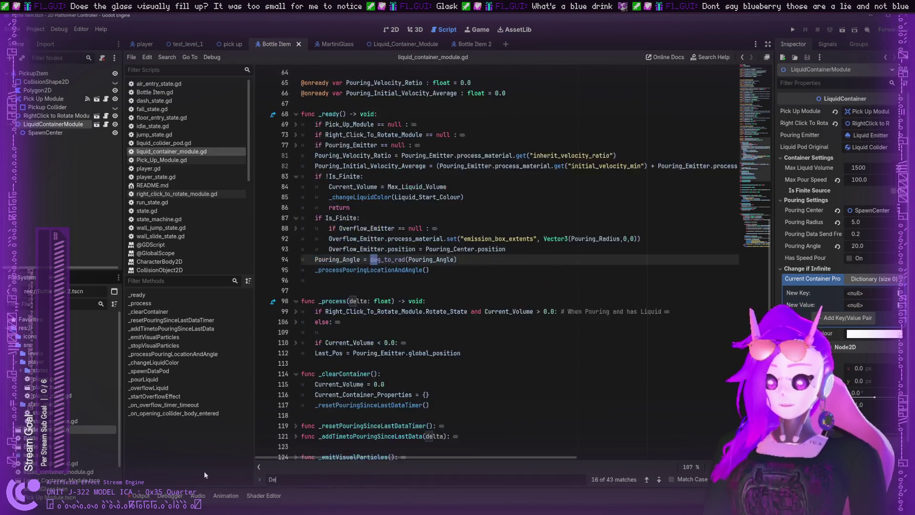
text(fault)
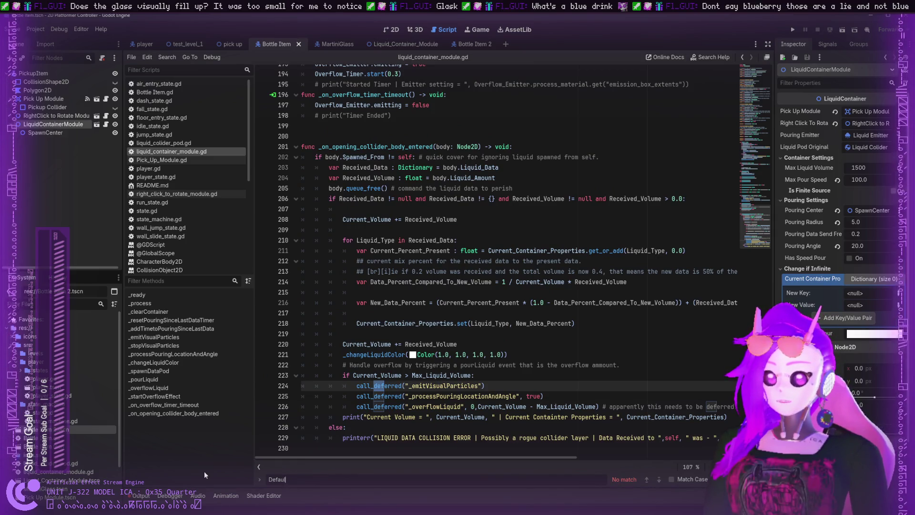
key(ctrl+a)
key(BackSpace)
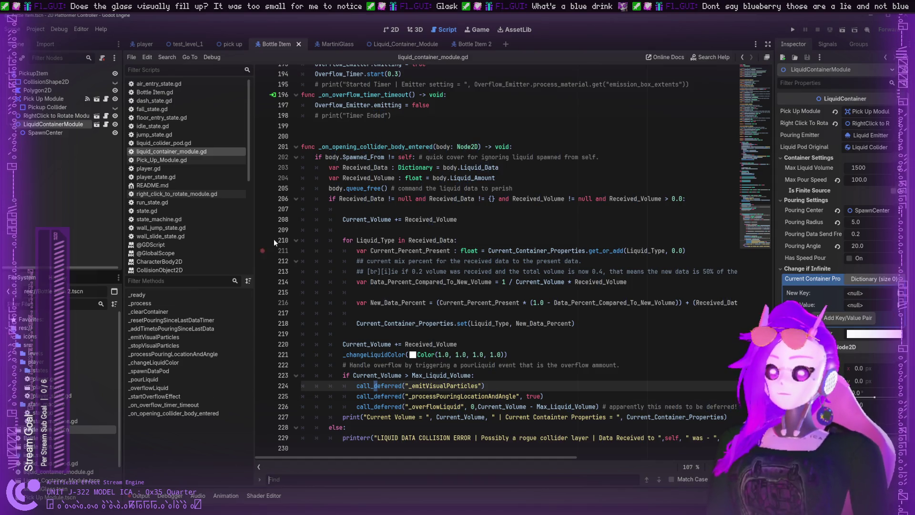
scroll(333, 200, up, 20)
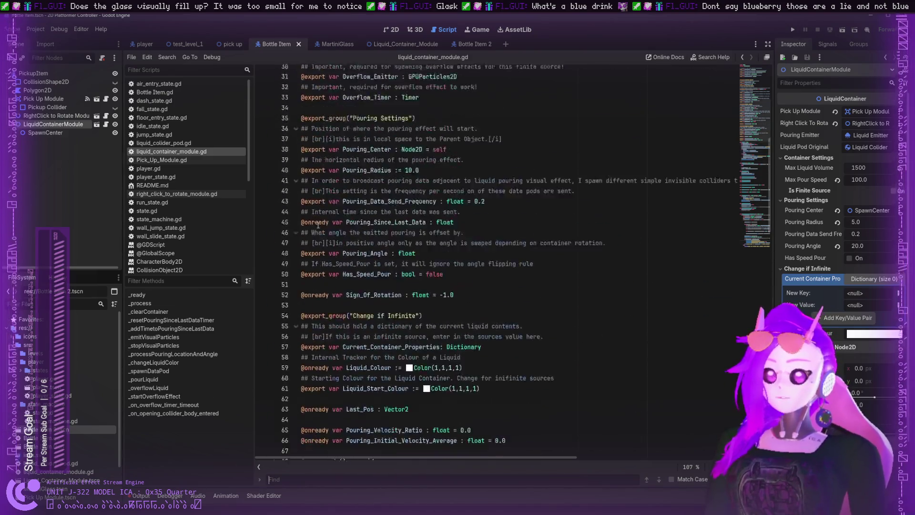
click(235, 42)
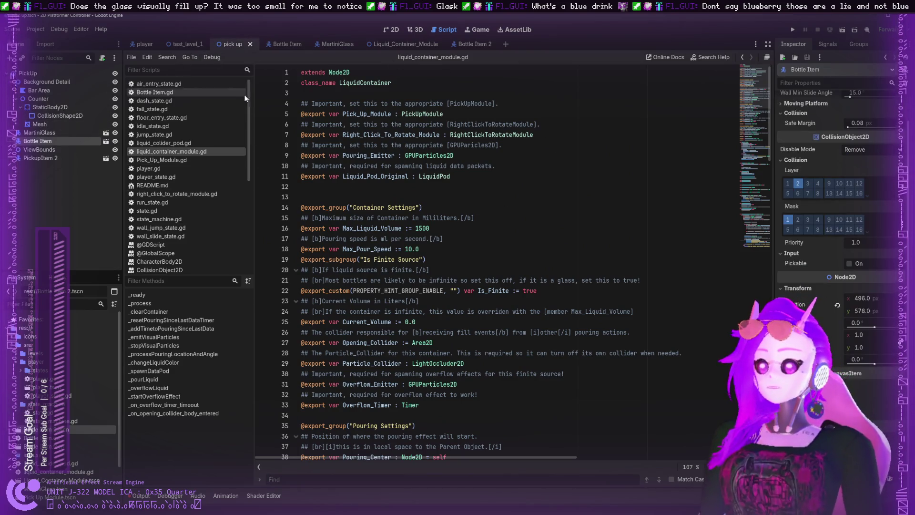
- In the pick up scene's 2D view, rename PickupItem 2 to 'Bottle 2 Item'
click(394, 30)
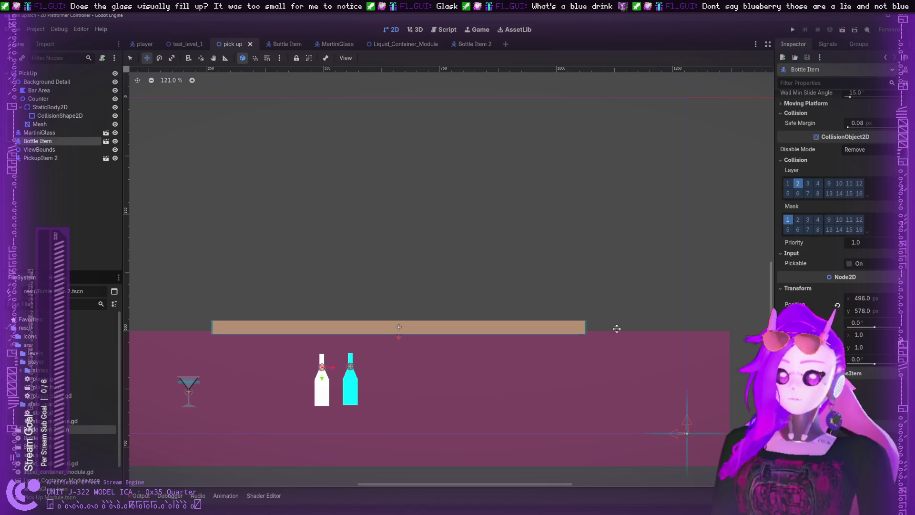
click(35, 158)
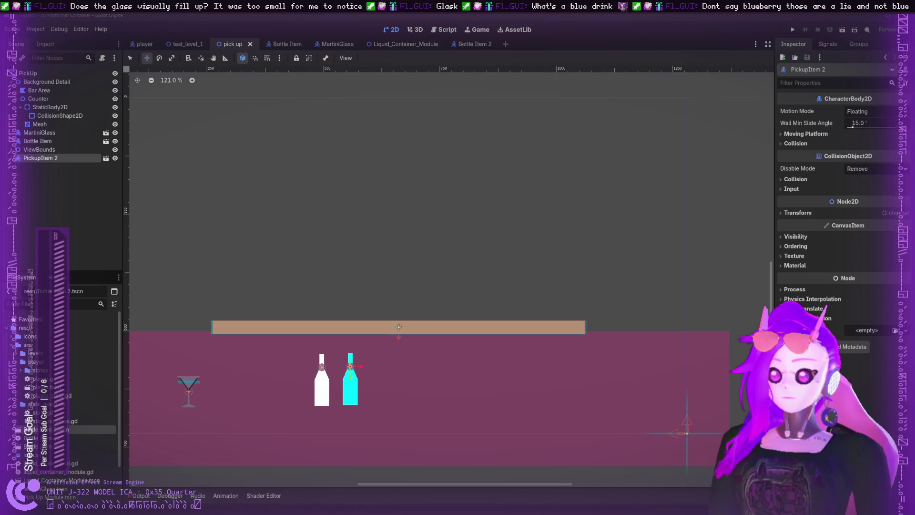
key(F2)
text(Bottle 2 Item)
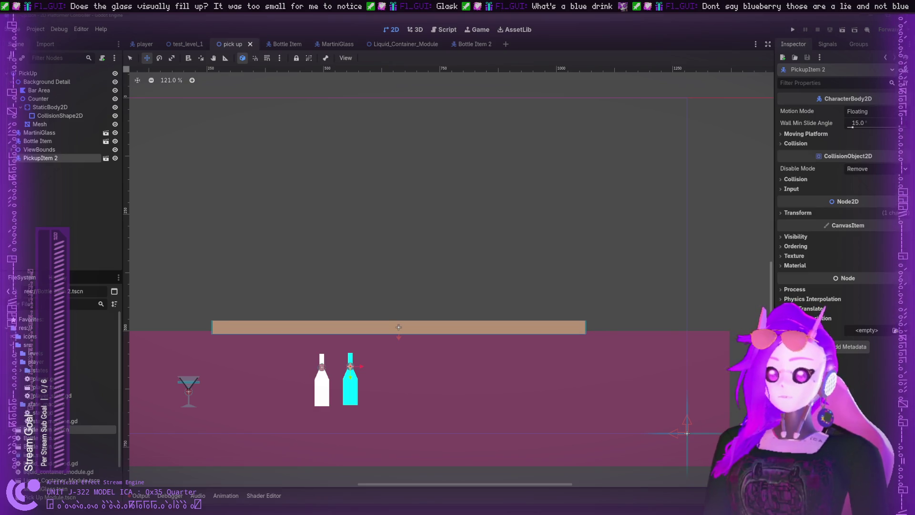
key(Return)
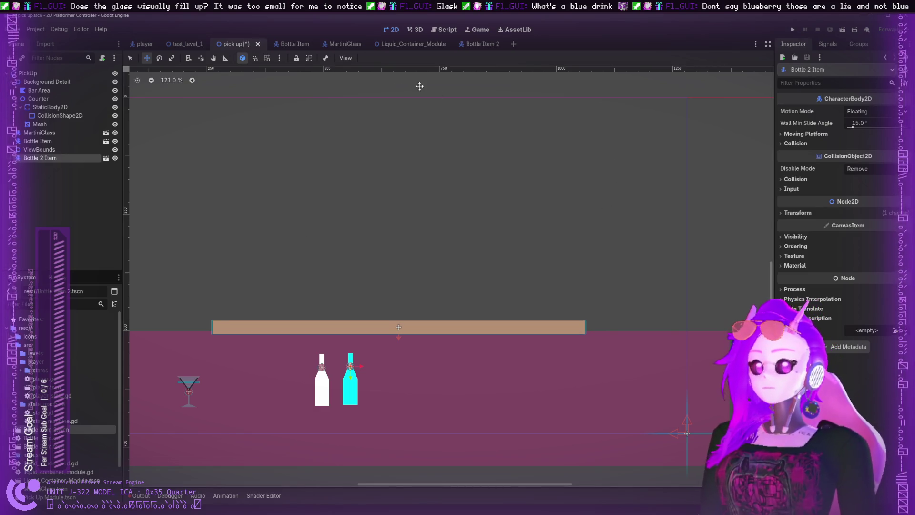
click(295, 44)
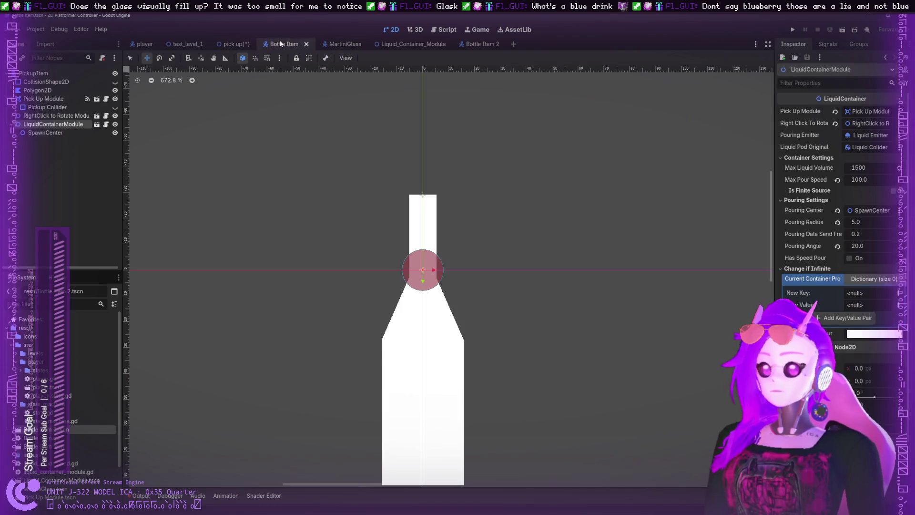
- Save the pick up scene, enter White / 1.0 in Bottle Item's new dictionary entry, and save
click(232, 40)
key(ctrl+s)
click(282, 42)
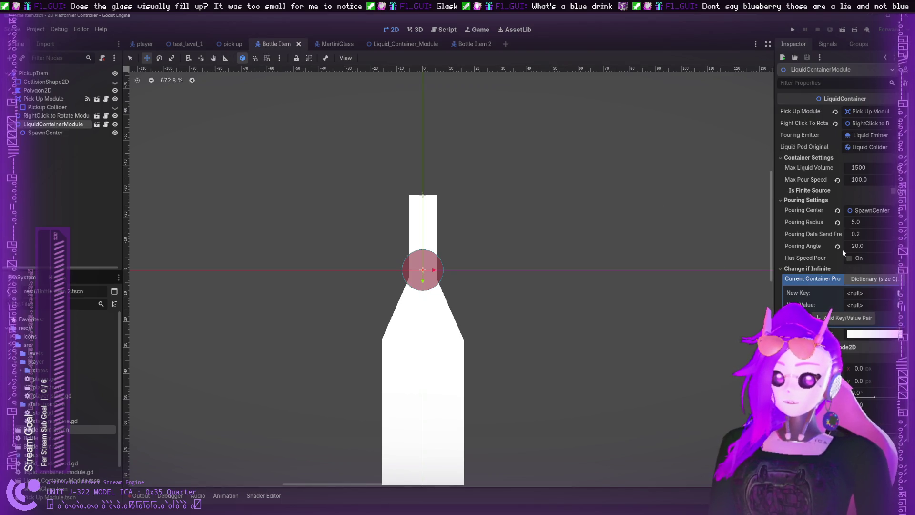
click(857, 293)
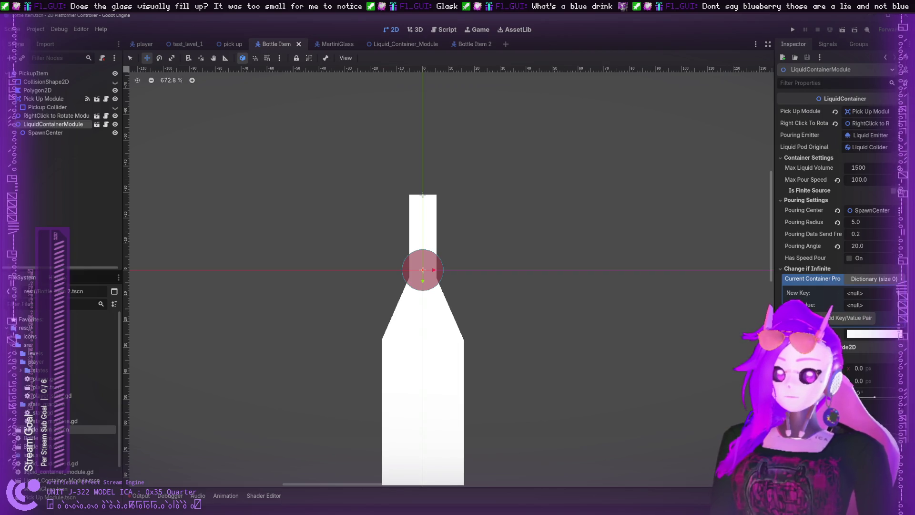
text(White)
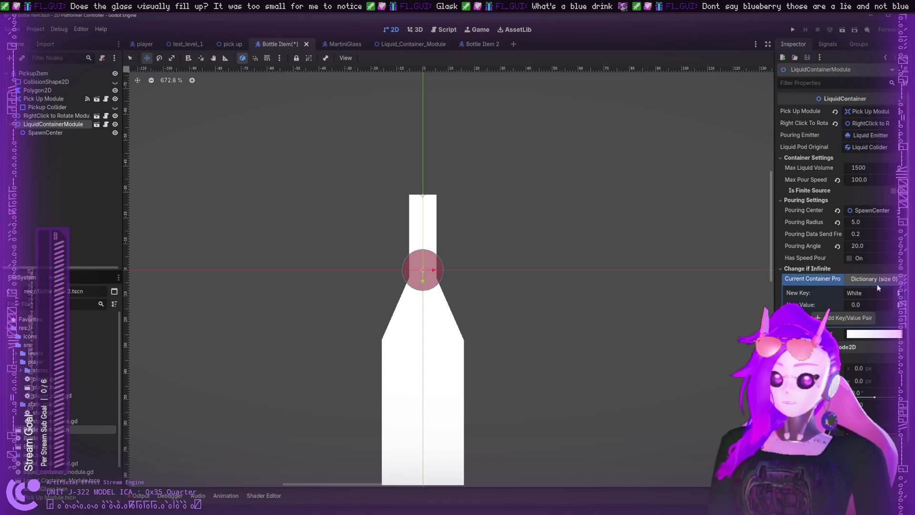
click(871, 305)
text(1.0)
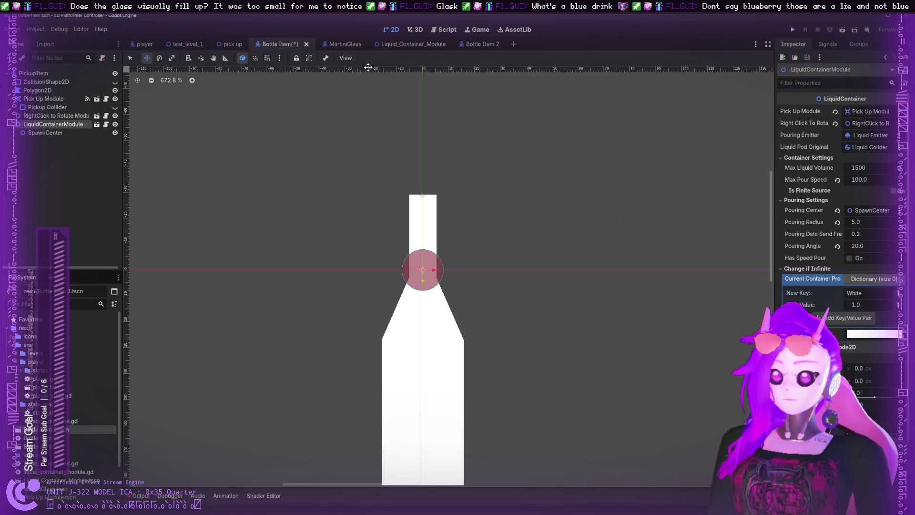
key(ctrl+s)
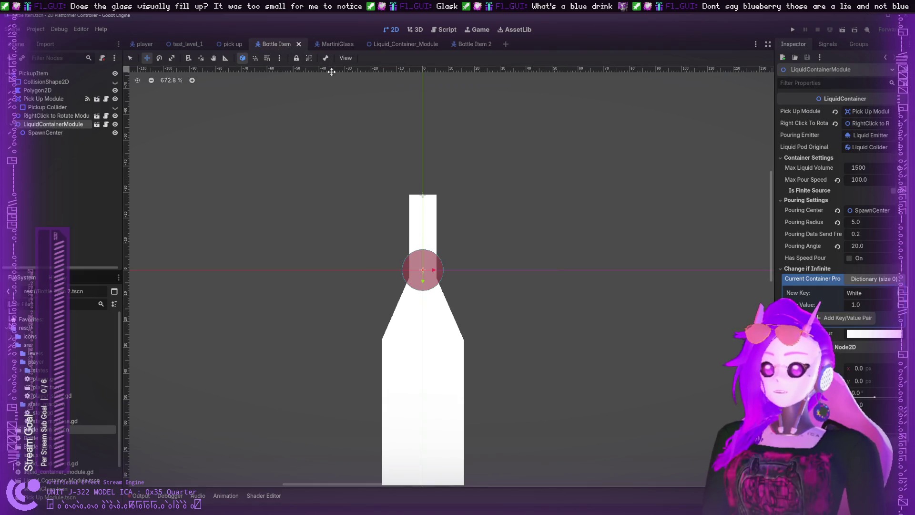
click(232, 45)
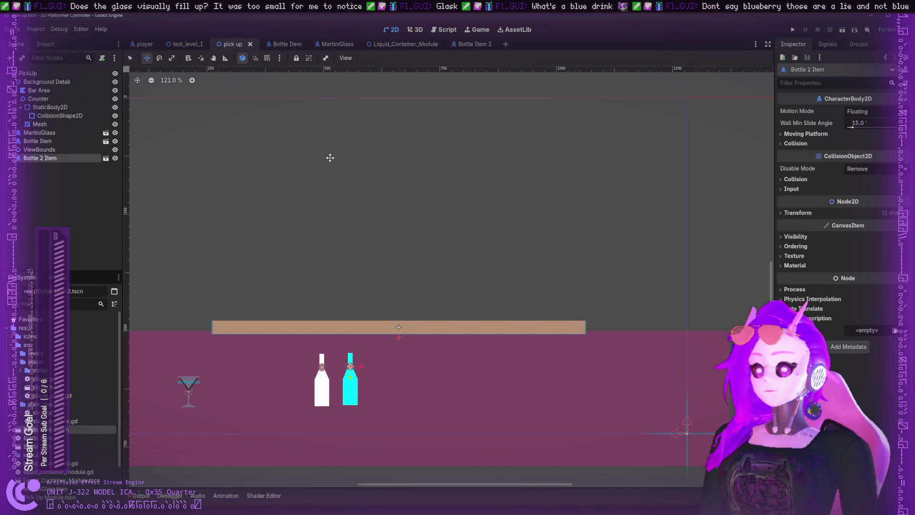
- Run the project and pour the white, then the cyan bottle over the martini glass
click(805, 29)
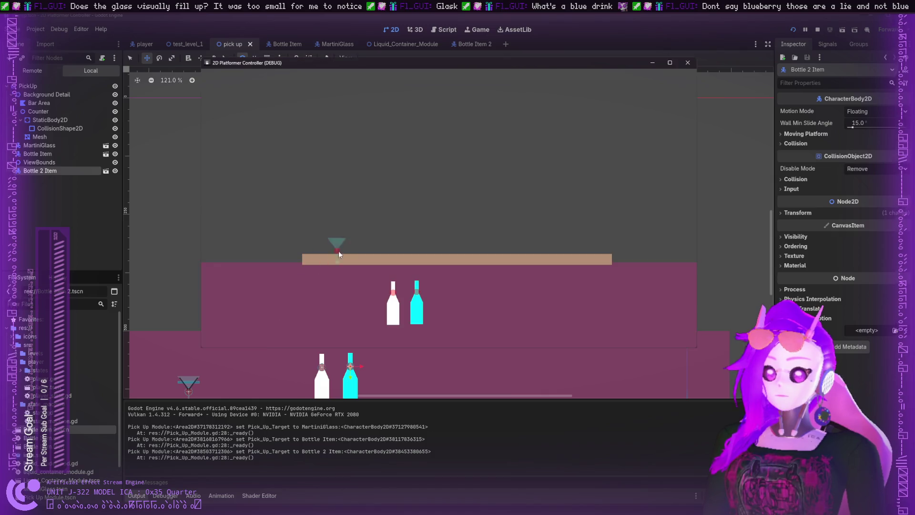
mouse_move(403, 303)
mouse_down()
mouse_move(409, 181)
mouse_move(433, 205)
mouse_move(412, 262)
mouse_move(404, 171)
mouse_move(383, 232)
mouse_move(487, 255)
mouse_move(506, 246)
mouse_move(462, 174)
mouse_up()
mouse_move(463, 306)
mouse_down()
mouse_move(446, 178)
mouse_move(431, 168)
mouse_move(408, 173)
mouse_move(414, 179)
mouse_up()
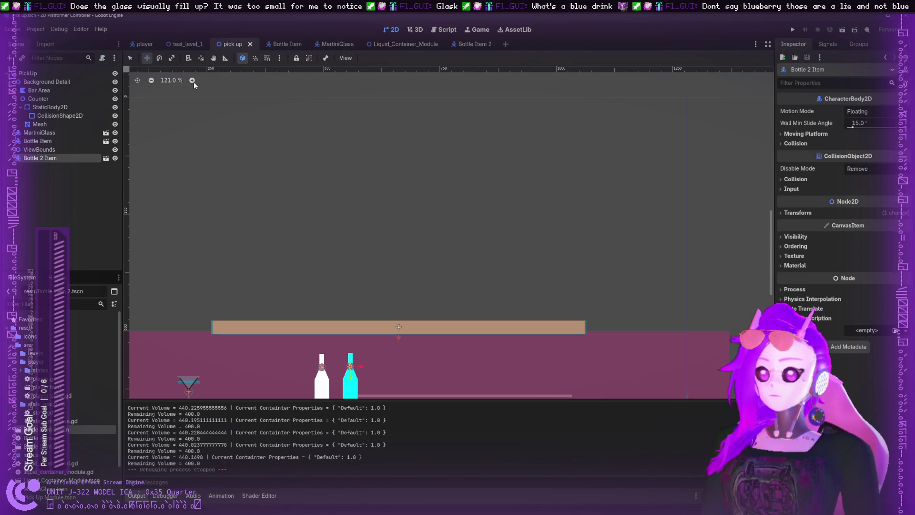
click(287, 44)
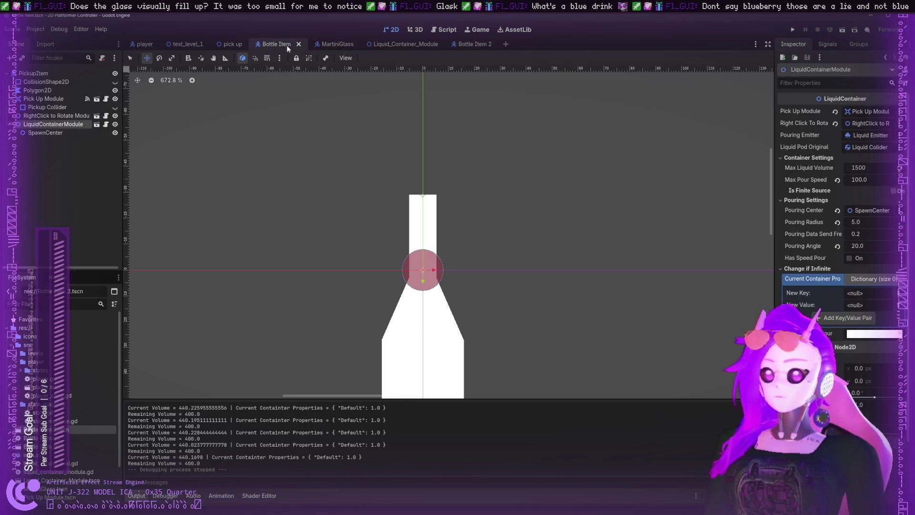
- Check Bottle Item's SpawnCenter and LiquidContainerModule, then browse Liquid_Container_Module's Liquid Colider Pod and root nodes
click(51, 135)
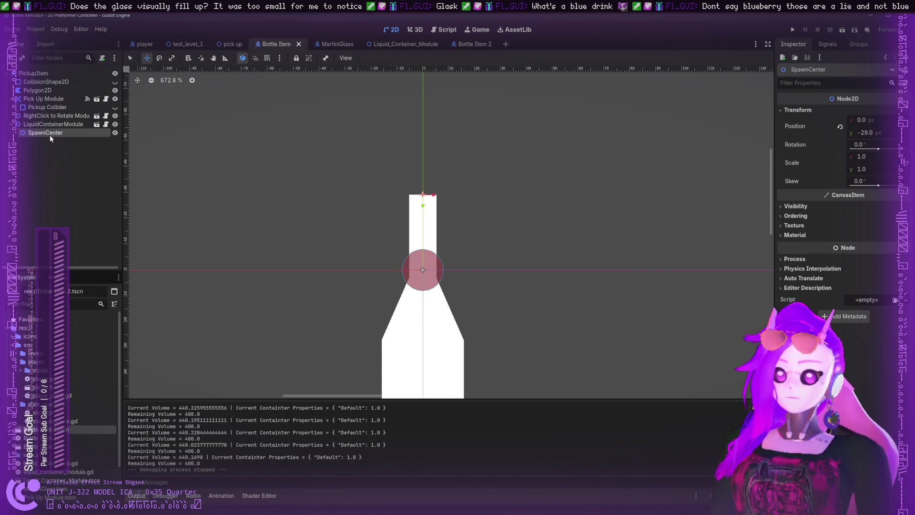
click(30, 124)
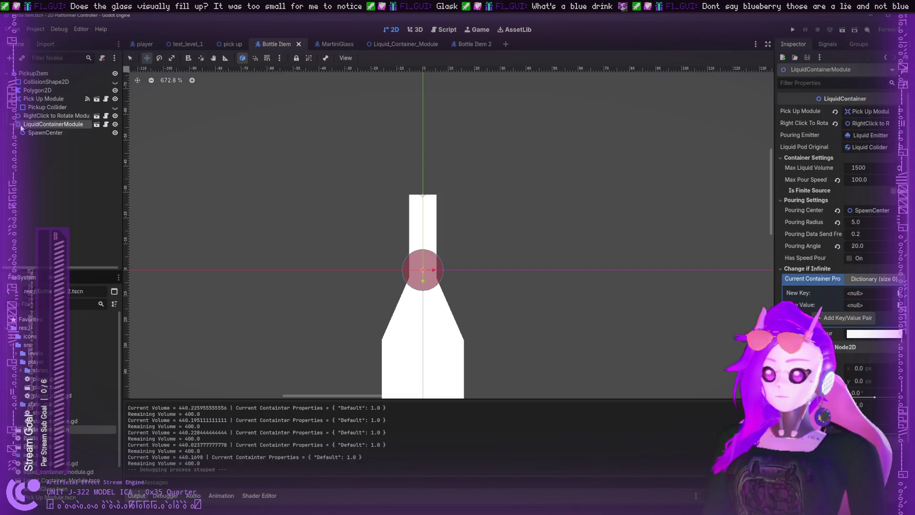
click(391, 44)
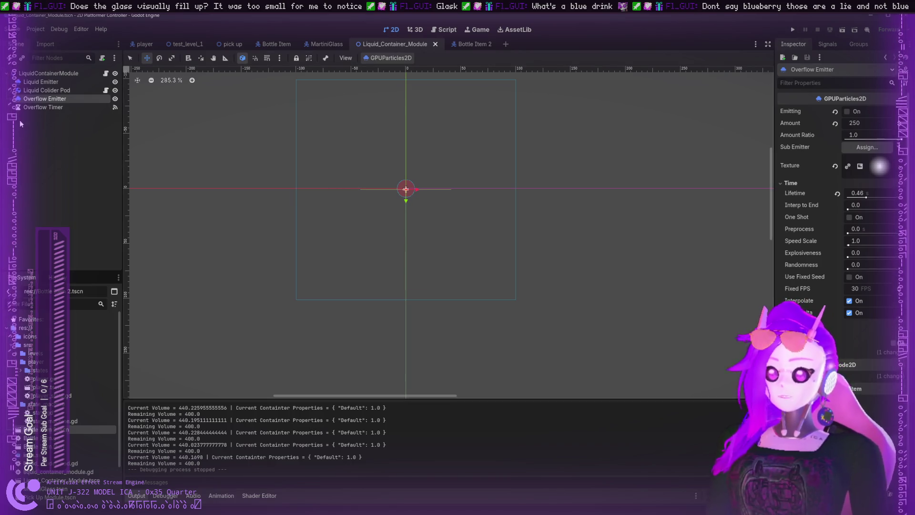
click(47, 90)
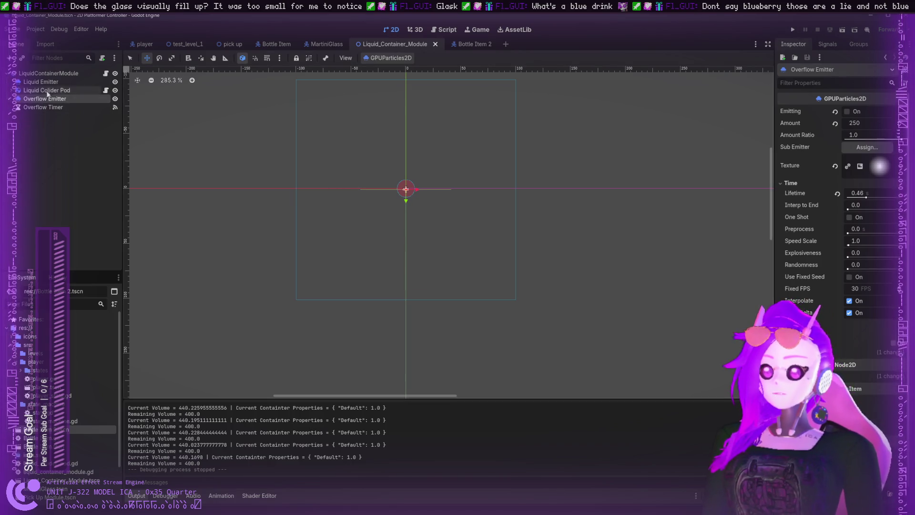
click(14, 90)
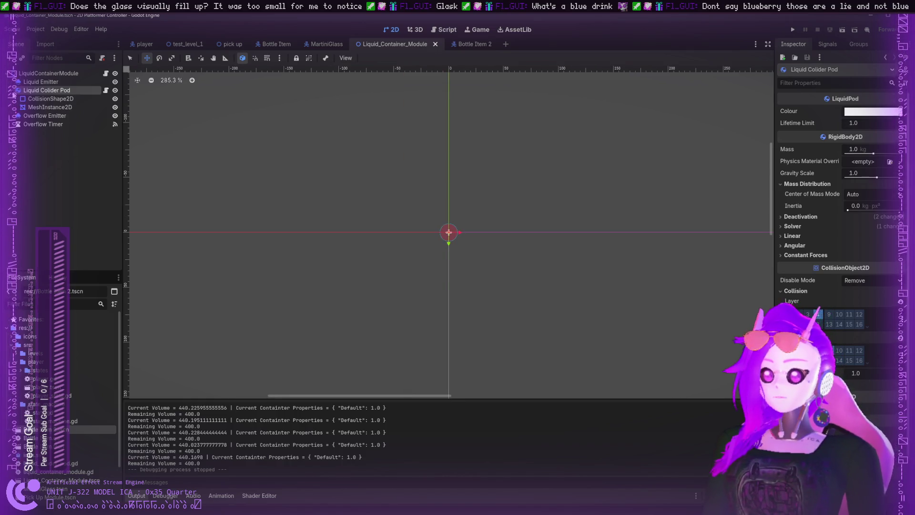
click(14, 90)
click(40, 82)
click(38, 72)
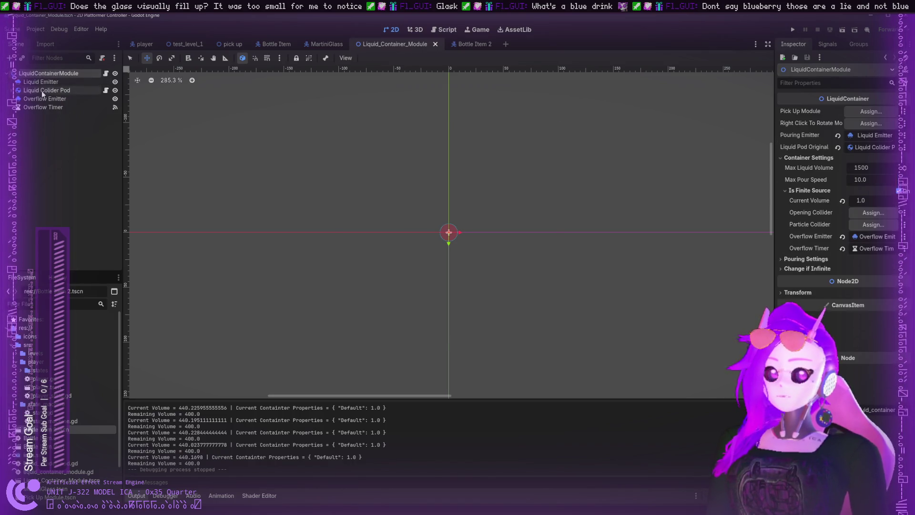
click(41, 91)
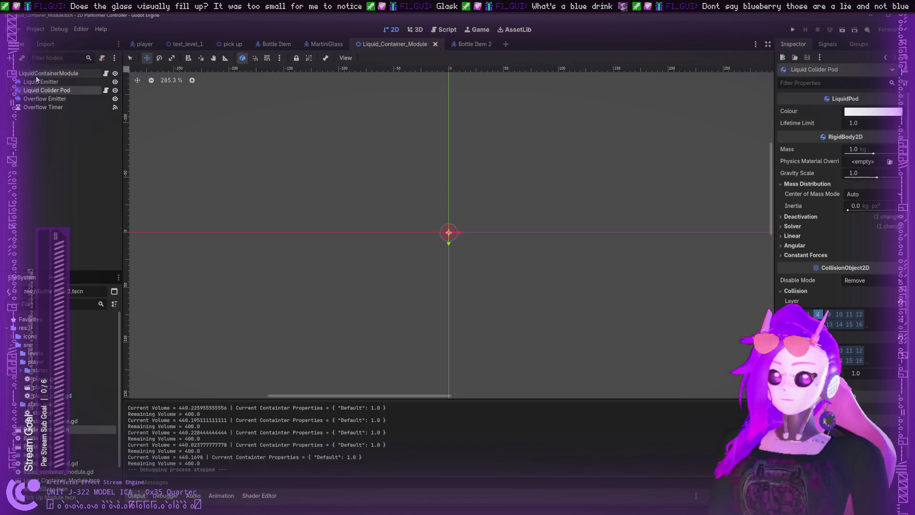
click(36, 74)
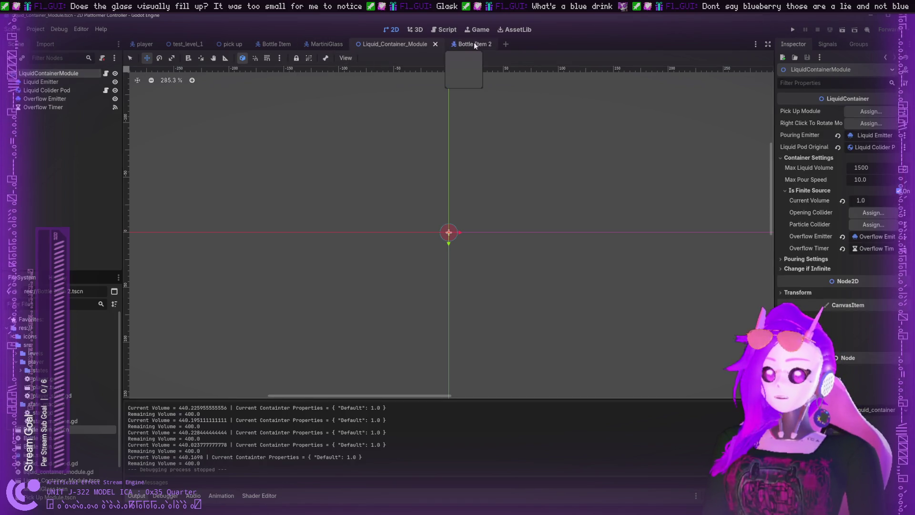
- Open liquid_container_module.gd and look at the Volume reference on line 188
click(444, 30)
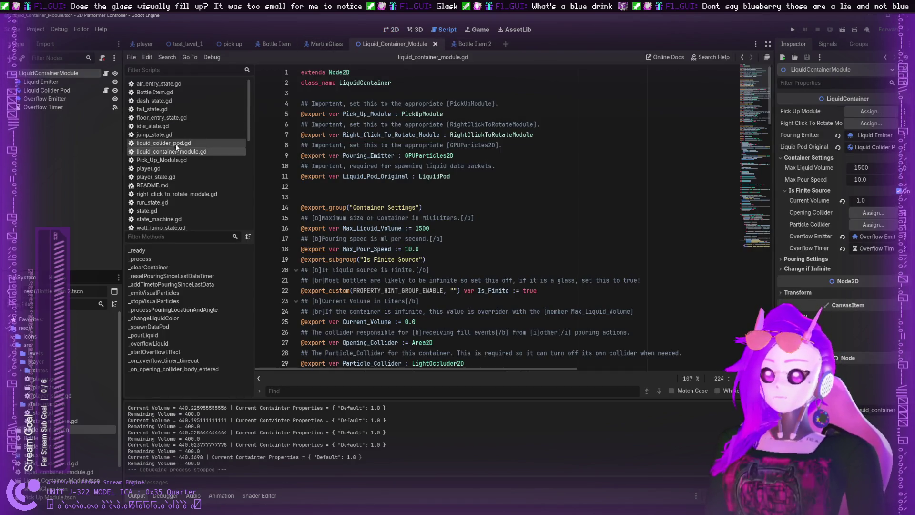
scroll(311, 166, down, 9)
scroll(311, 166, down, 20)
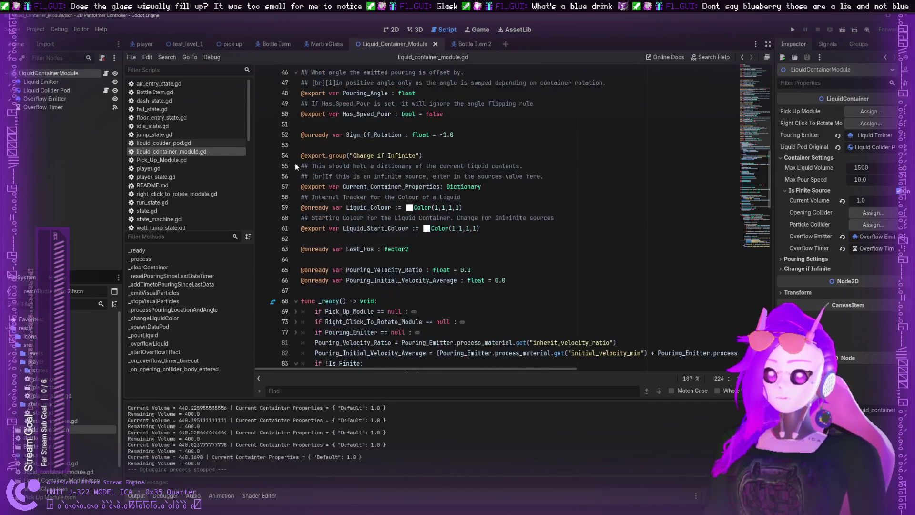
scroll(287, 162, down, 10)
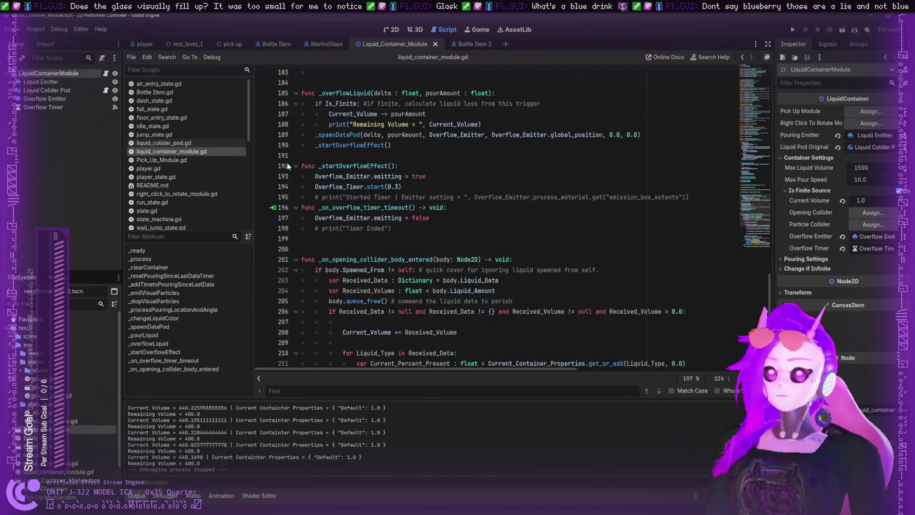
scroll(443, 289, up, 9)
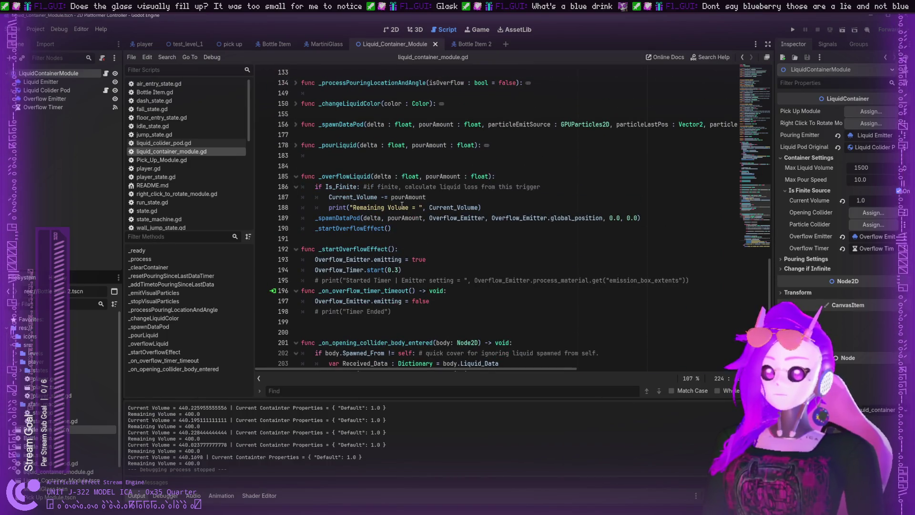
double_click(396, 208)
scroll(386, 207, up, 3)
scroll(387, 207, up, 2)
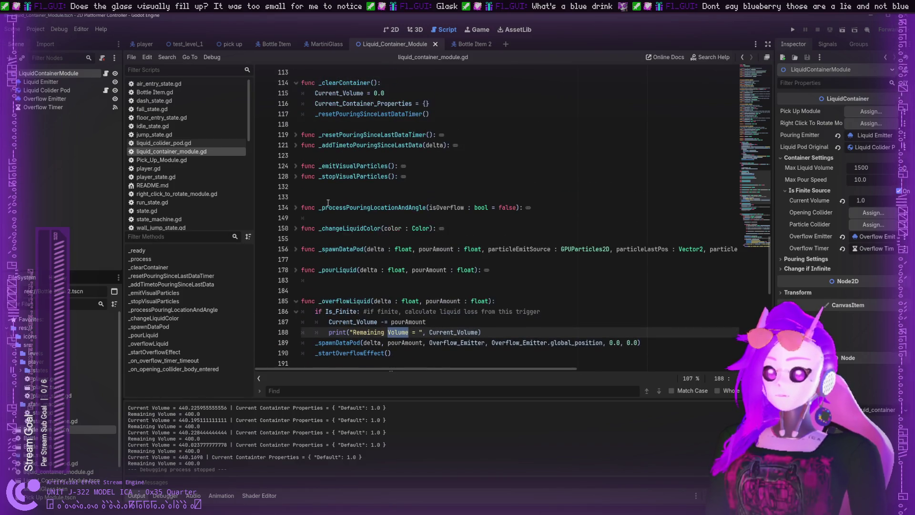
- Locate the _processPouringLocationAndAngle and _spawnDataPod function names
double_click(374, 238)
scroll(375, 237, up, 2)
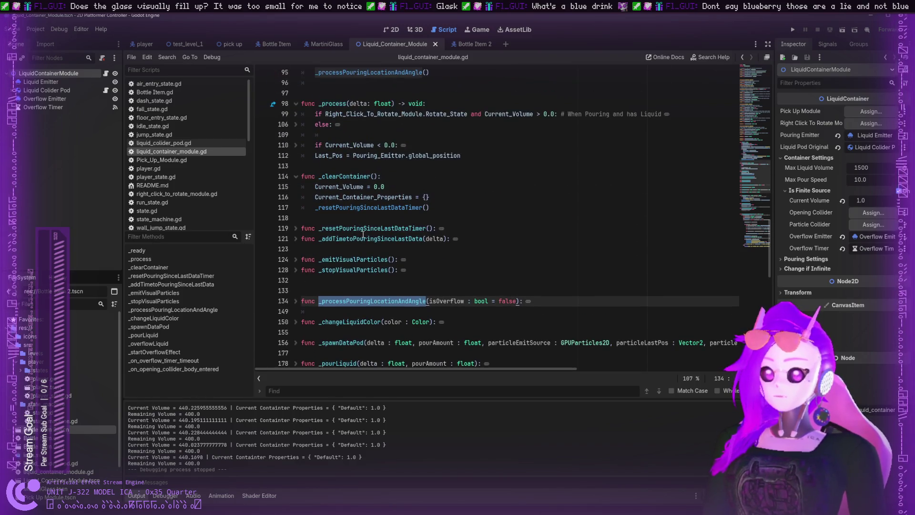
scroll(358, 228, up, 2)
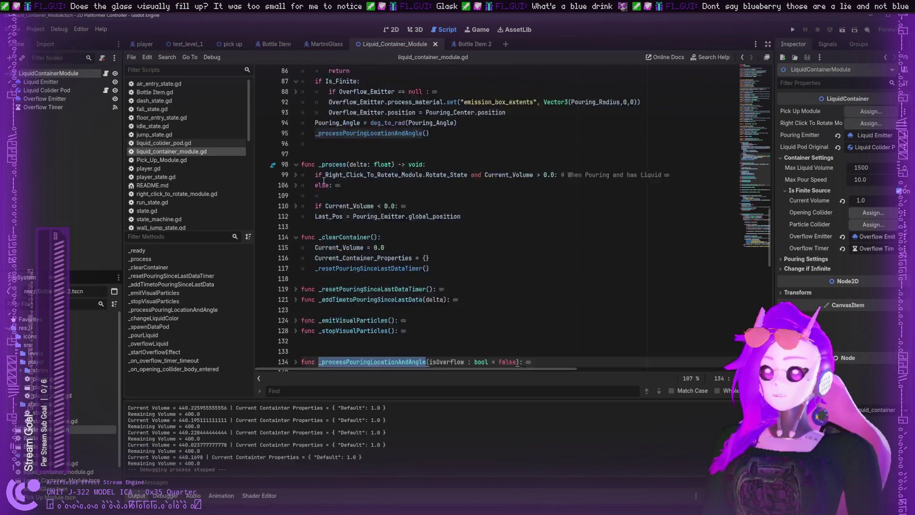
scroll(325, 208, down, 2)
scroll(339, 233, down, 4)
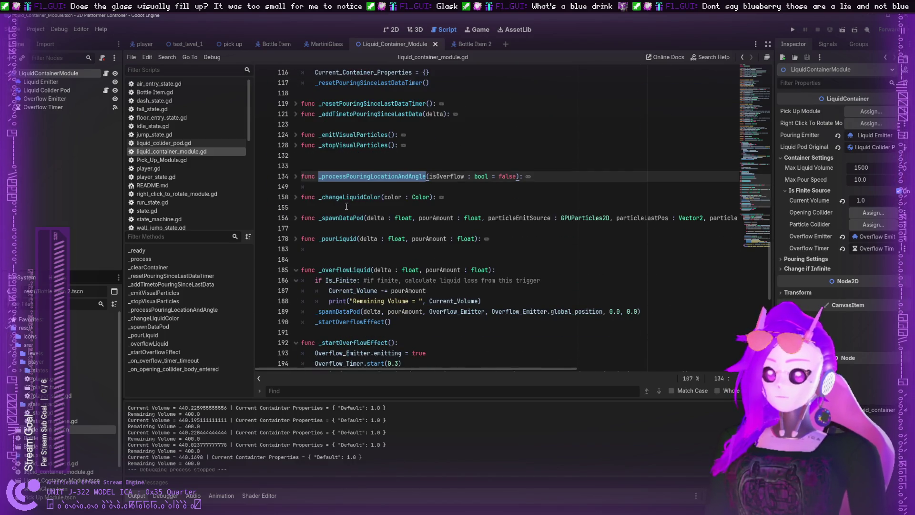
double_click(347, 218)
- Unfold _spawnDataPod and trace Quick_Velocity_Check and particleEmitSource uses on lines 167 and 171
click(295, 218)
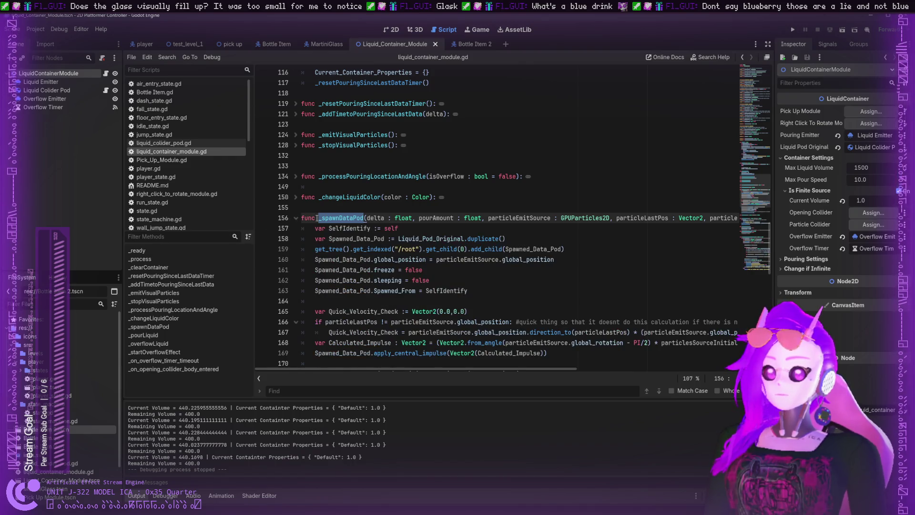
scroll(404, 177, down, 3)
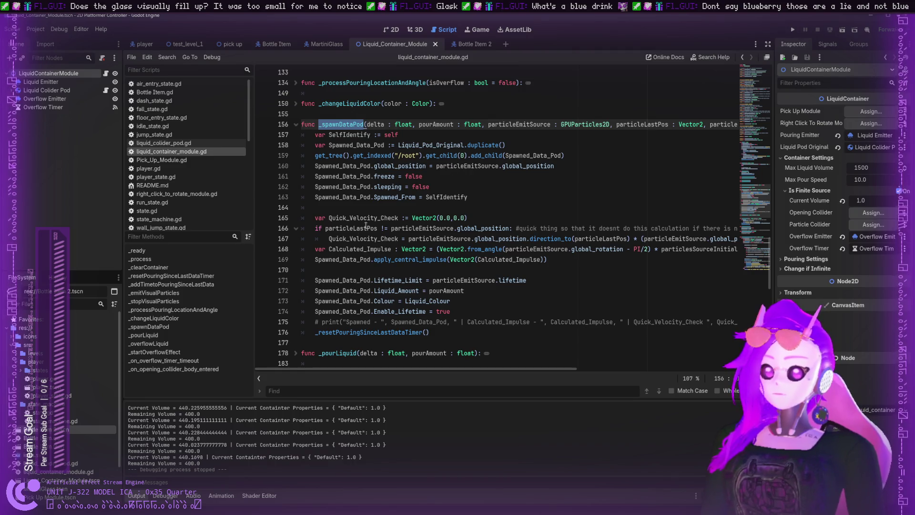
double_click(375, 219)
click(429, 261)
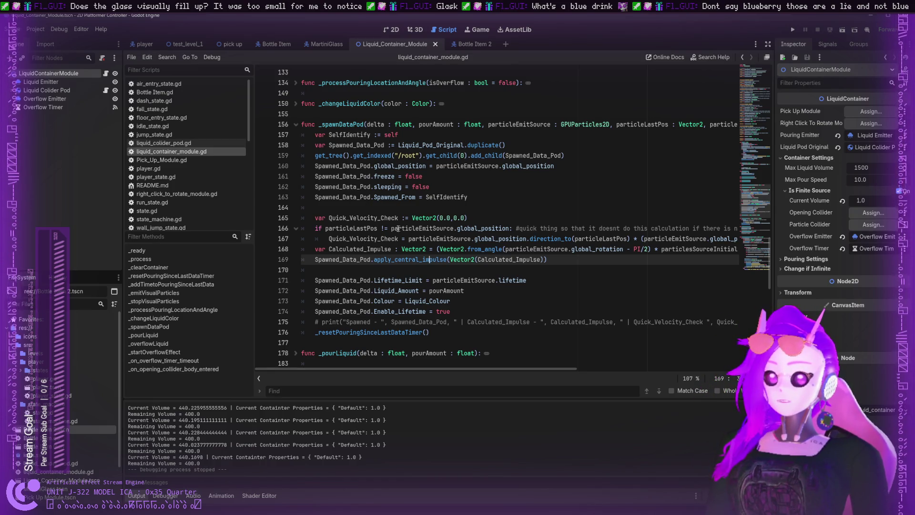
double_click(399, 229)
double_click(450, 237)
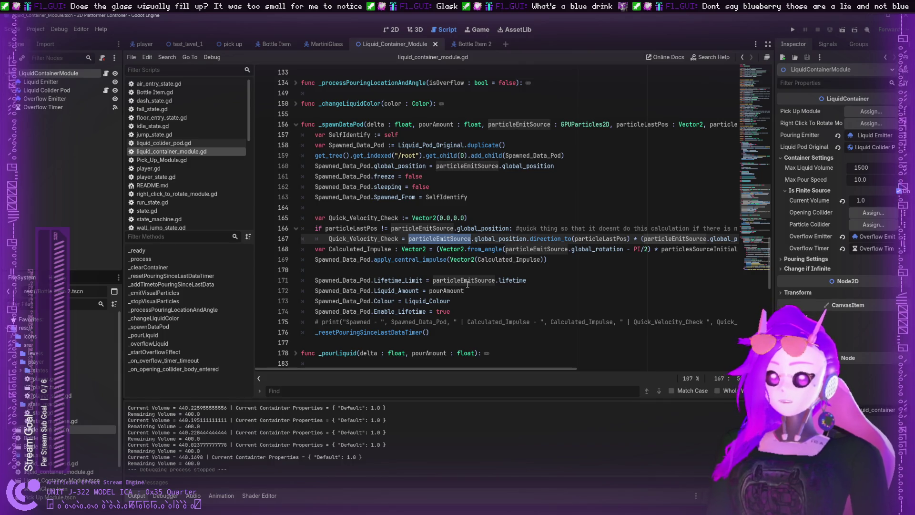
double_click(464, 281)
mouse_move(437, 368)
mouse_down()
mouse_move(617, 366)
mouse_move(414, 363)
mouse_up()
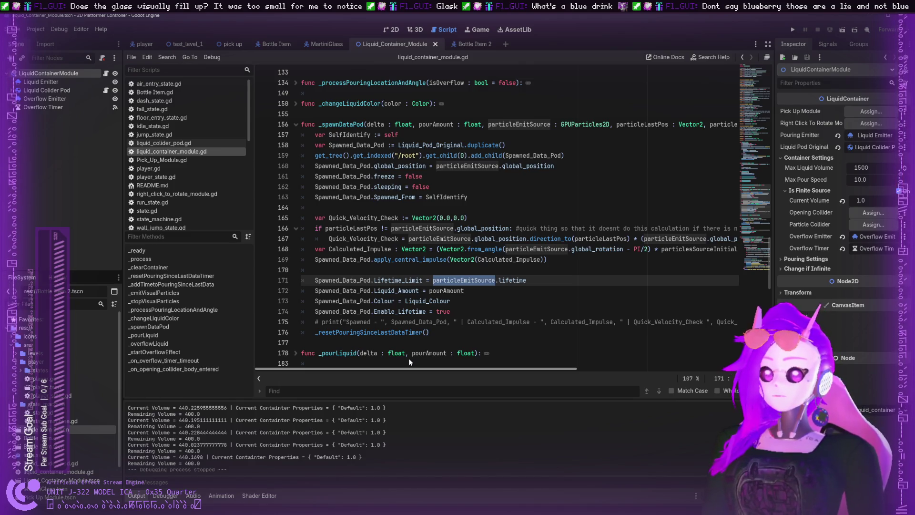
click(432, 363)
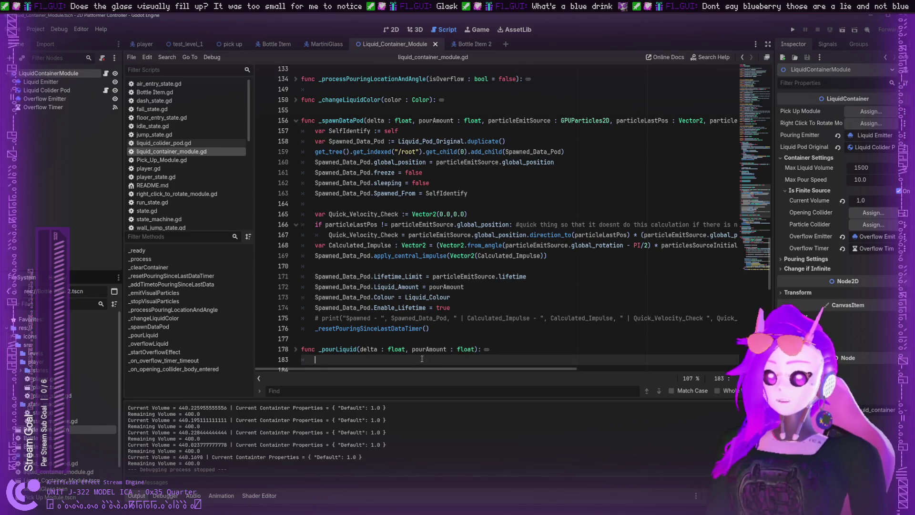
click(456, 302)
click(456, 307)
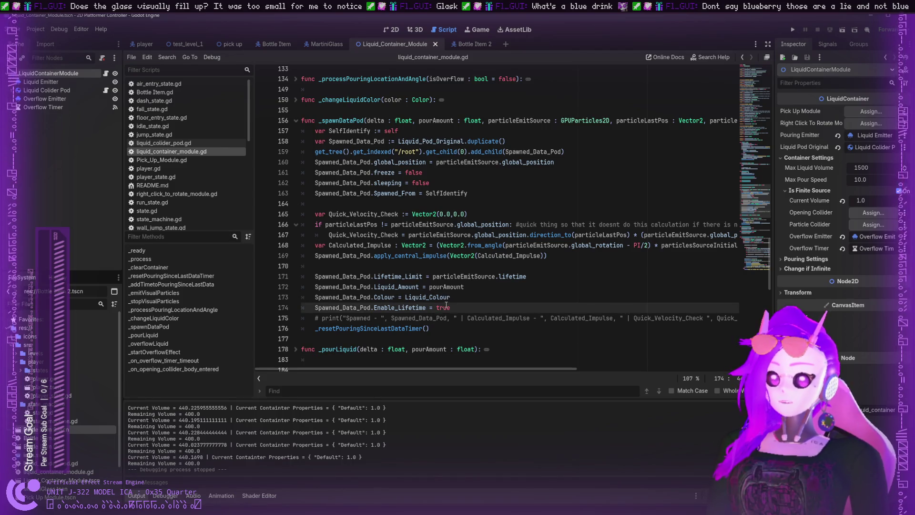
key(Return)
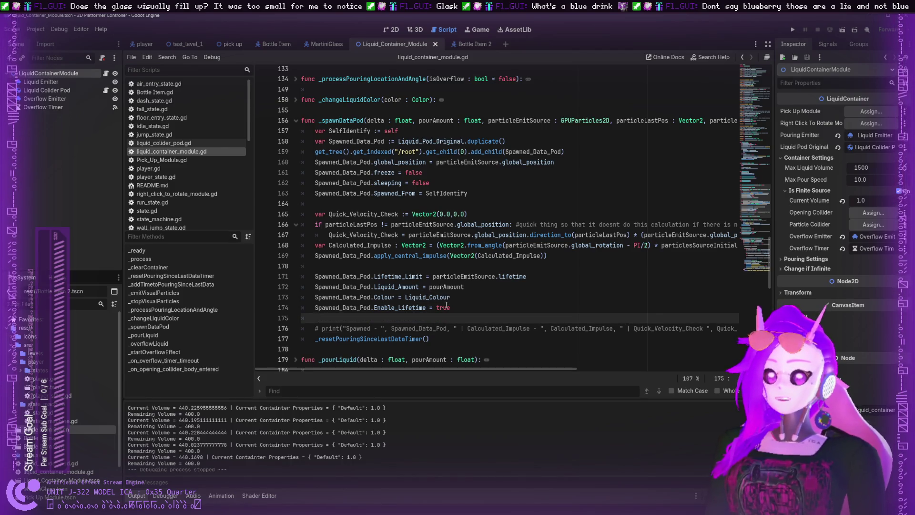
triple_click(448, 307)
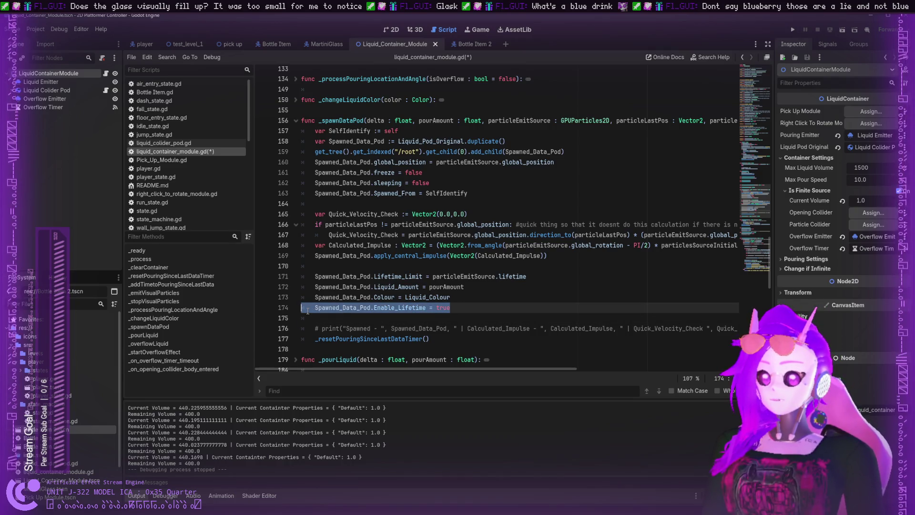
key(Home)
shift+click(442, 307)
drag(443, 304, 452, 304)
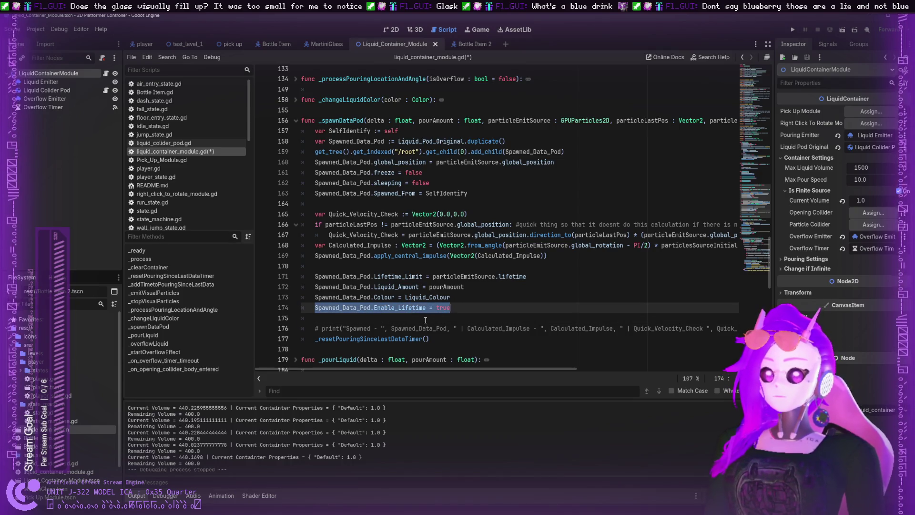
key(ctrl+c)
click(426, 318)
key(ctrl+v)
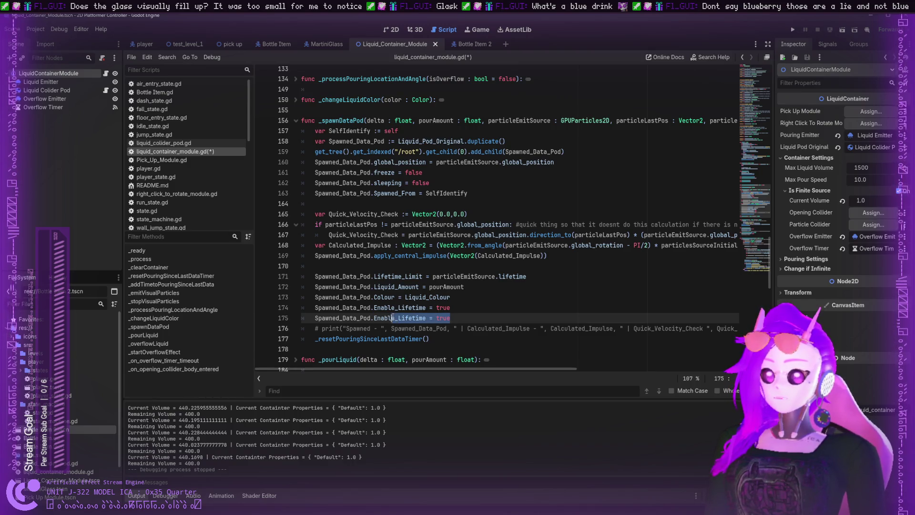
key(shift+Home)
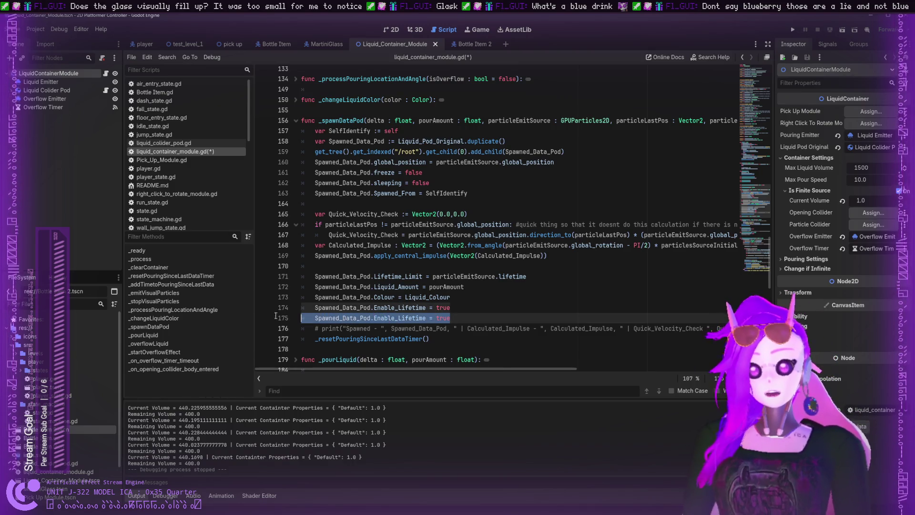
key(BackSpace)
key(BackSpace)
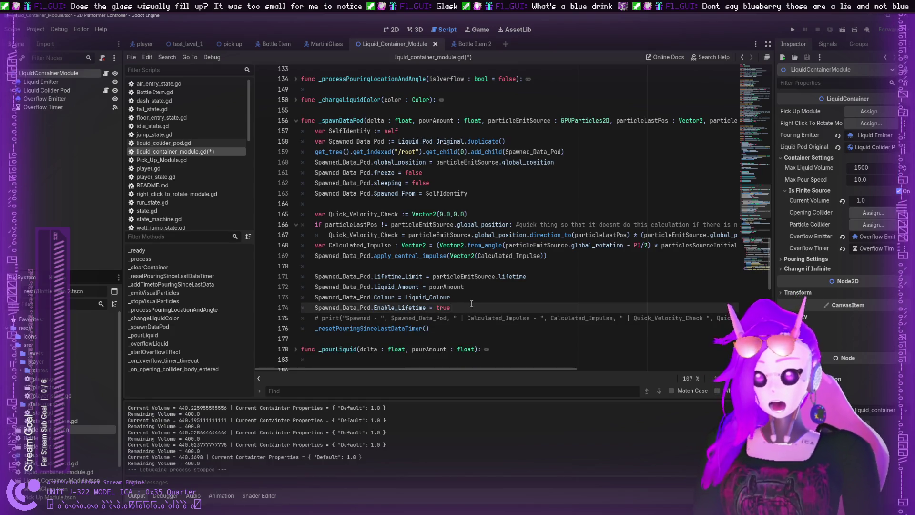
click(473, 297)
key(Return)
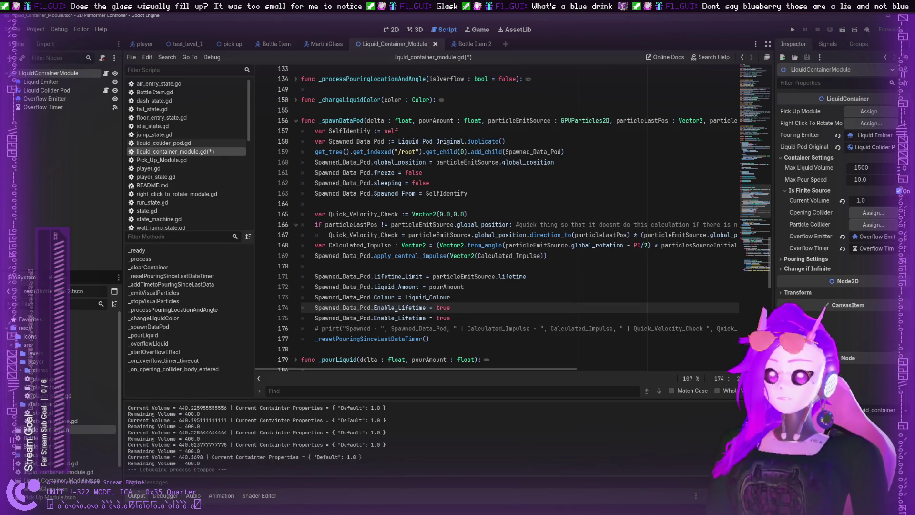
double_click(397, 308)
key(BackSpace)
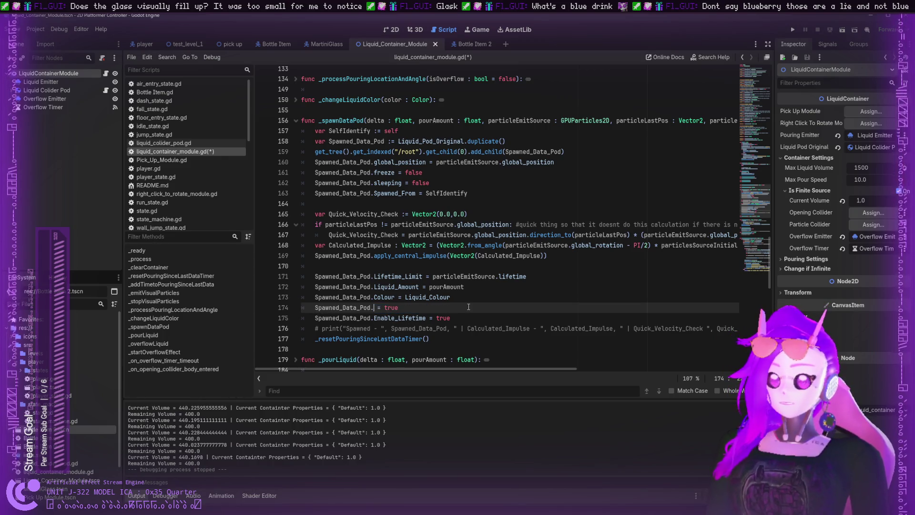
key(BackSpace)
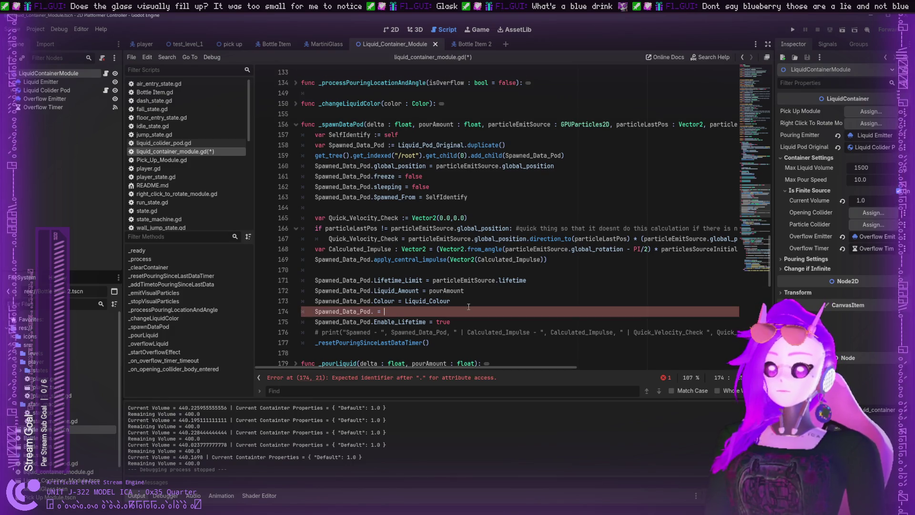
text(.)
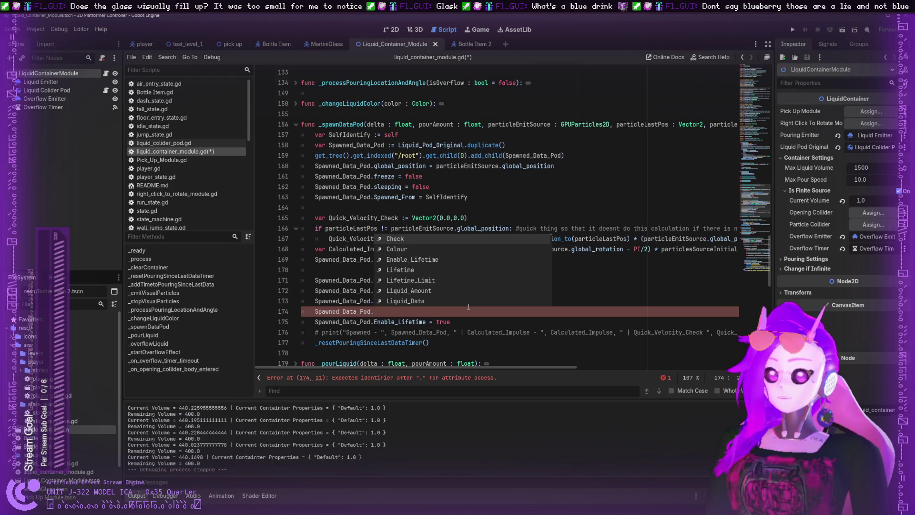
key(Down)
key(Down)
key(Down)
key(Down)
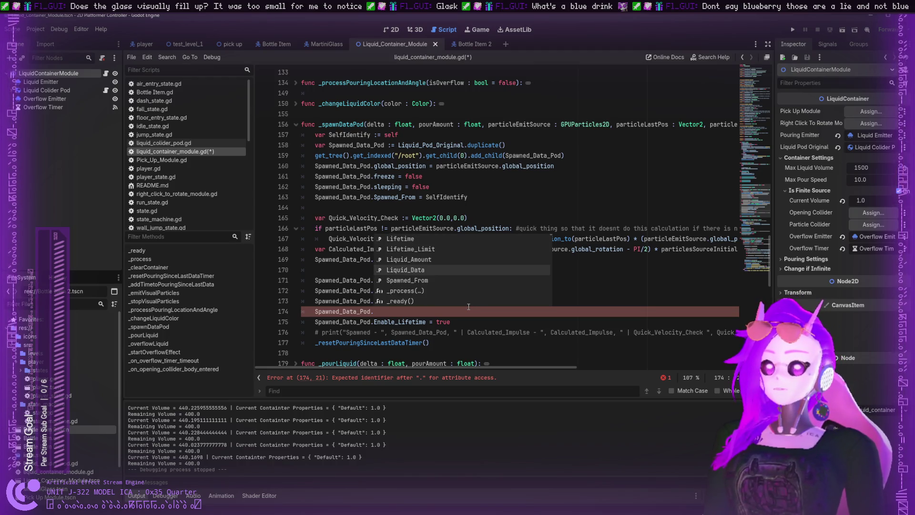
key(Return)
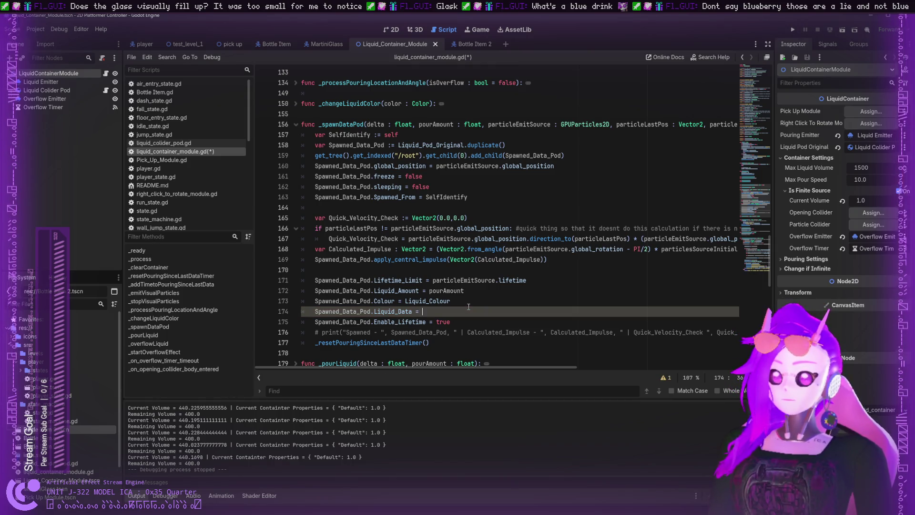
text(=)
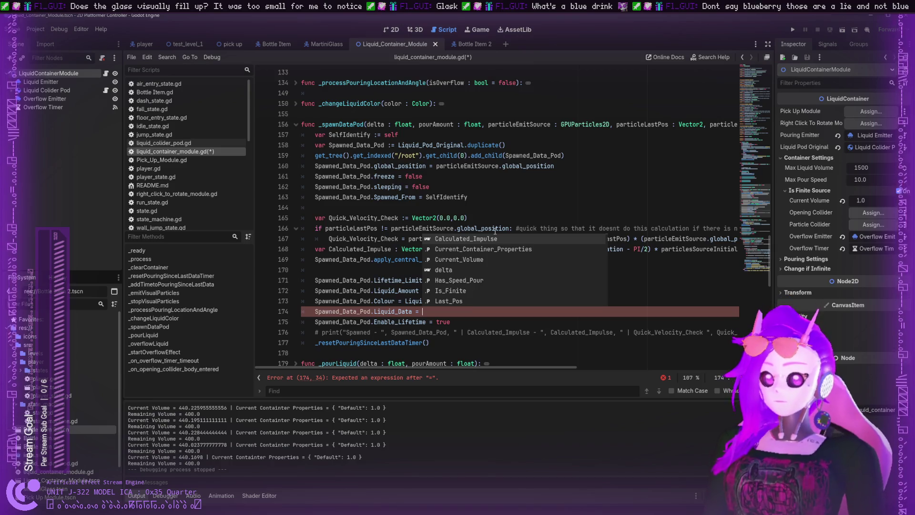
text( Liquid)
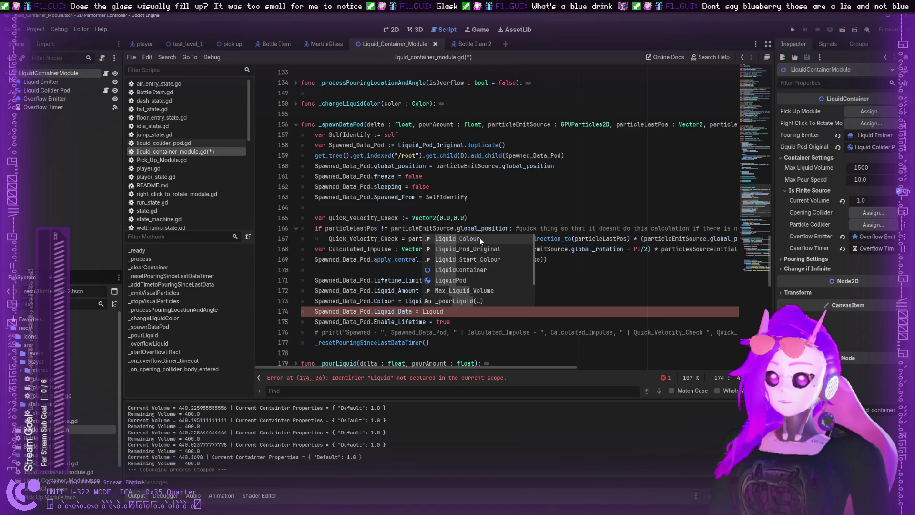
key(BackSpace)
key(BackSpace)
key(BackSpace)
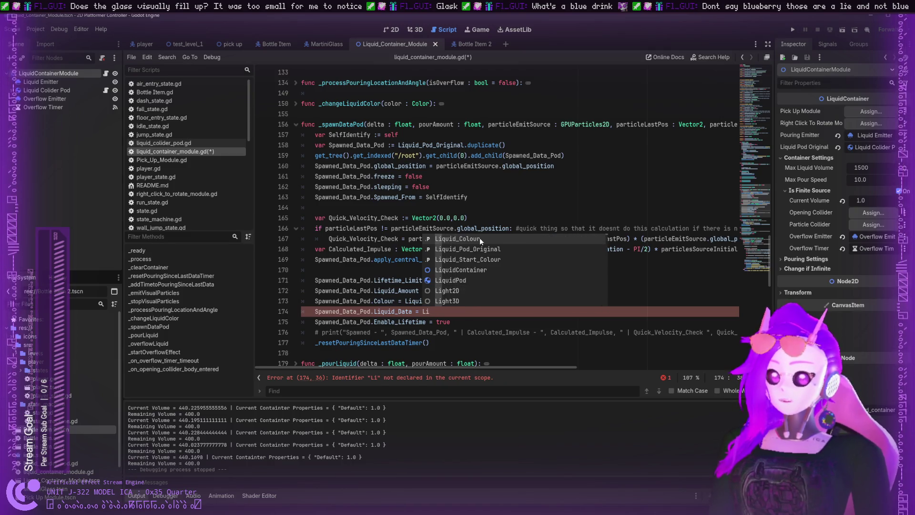
key(BackSpace)
key(BackSpace)
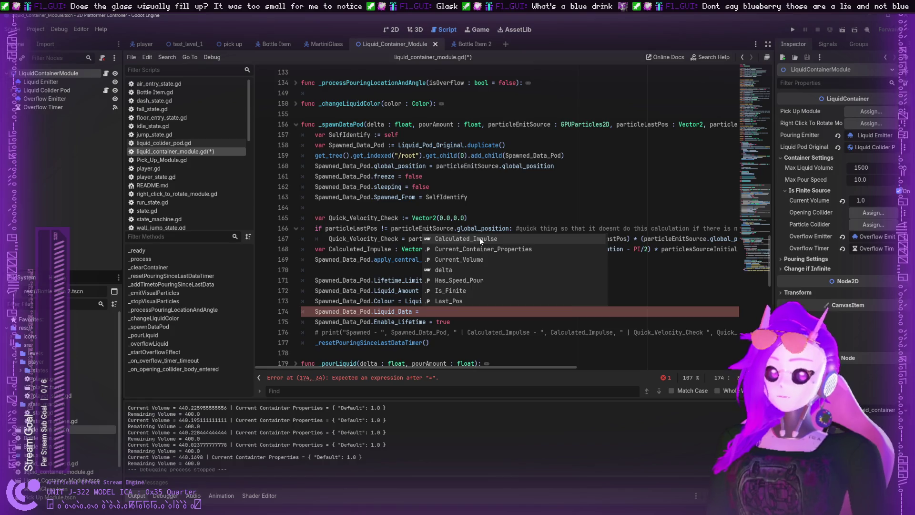
click(812, 270)
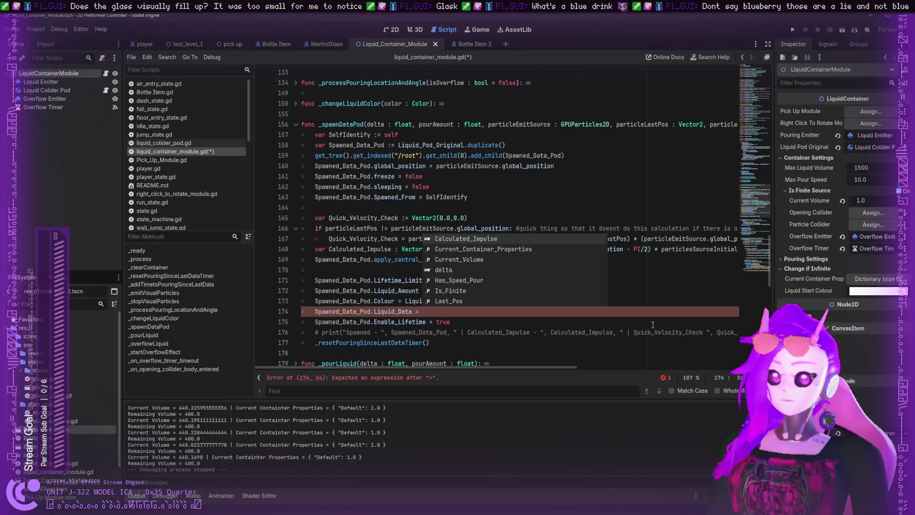
click(473, 248)
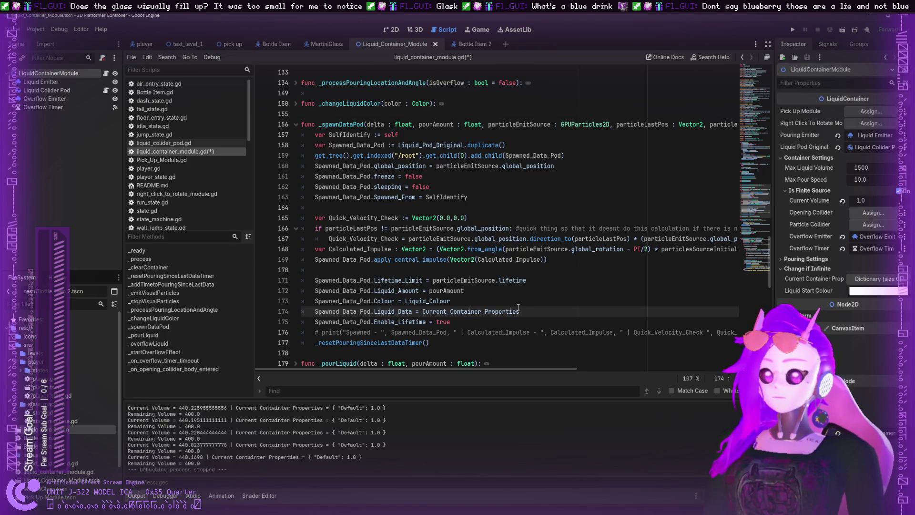
key(ctrl+s)
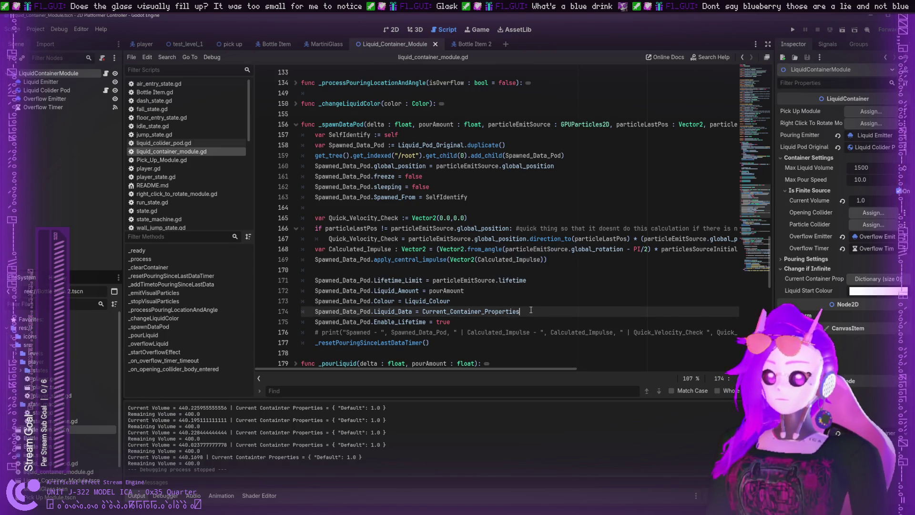
click(492, 302)
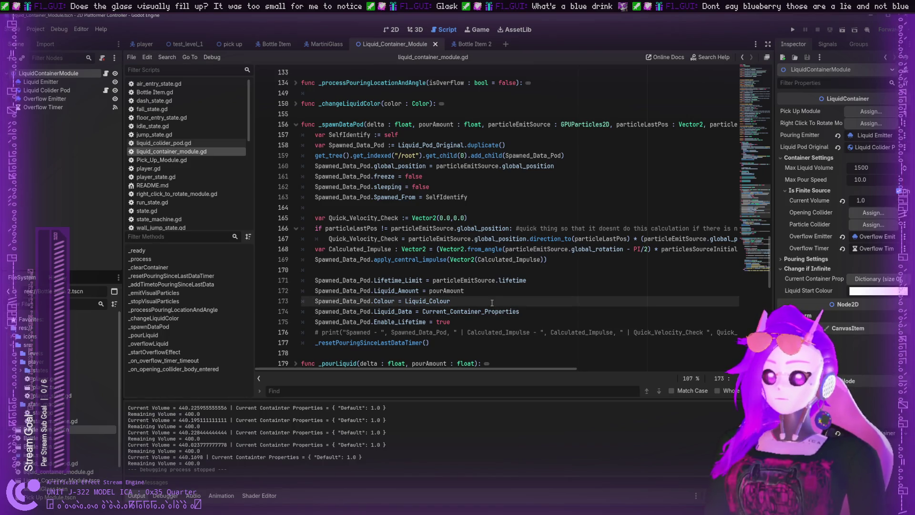
key(Up)
key(Up)
click(553, 258)
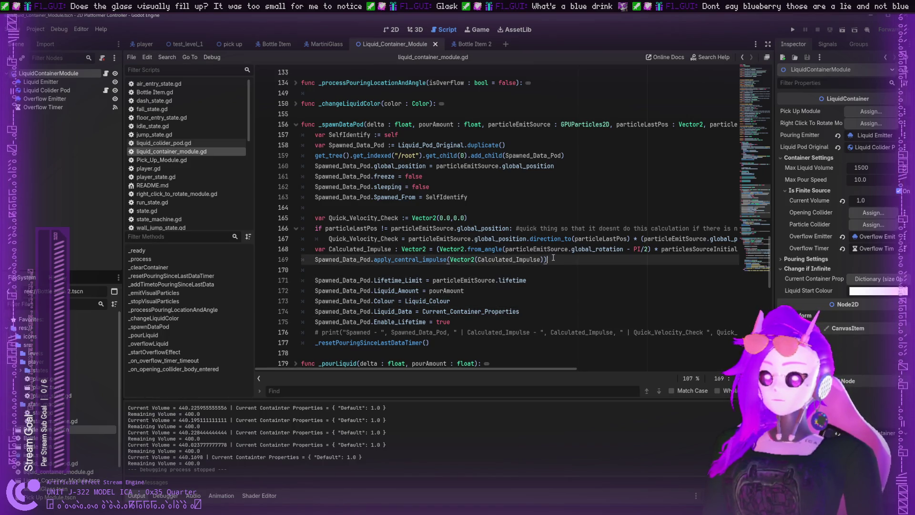
drag(553, 258, 395, 240)
click(350, 238)
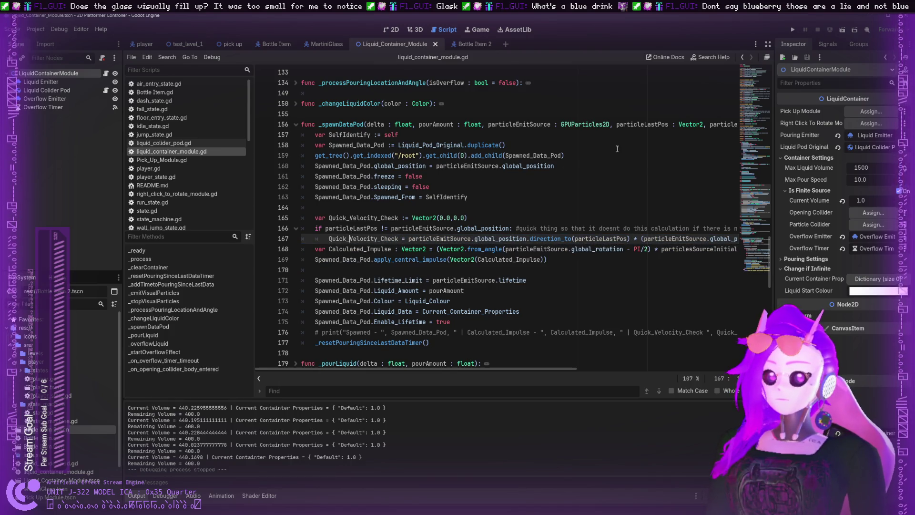
click(793, 30)
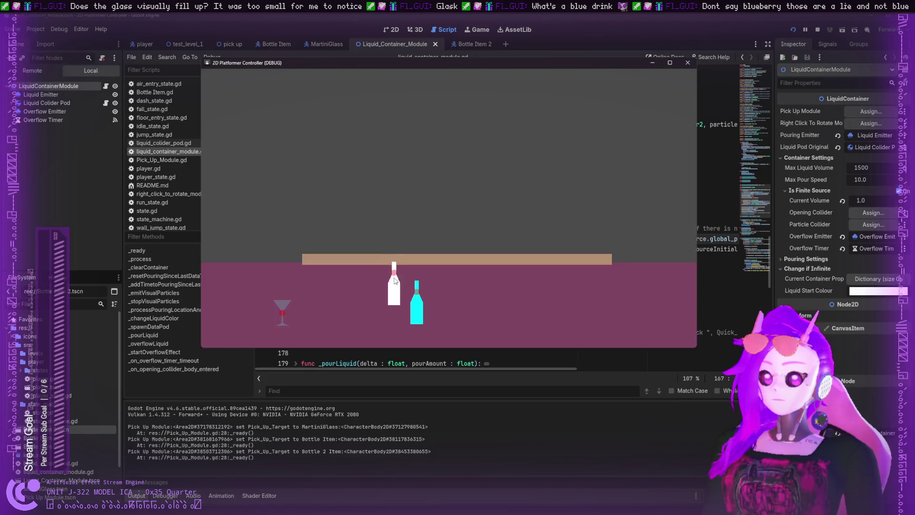
mouse_move(392, 286)
mouse_down()
mouse_move(397, 189)
mouse_move(303, 170)
mouse_move(366, 217)
mouse_move(411, 186)
mouse_move(374, 281)
mouse_move(422, 200)
mouse_move(432, 205)
mouse_up()
mouse_move(376, 298)
mouse_down()
mouse_move(403, 210)
mouse_move(393, 212)
mouse_up()
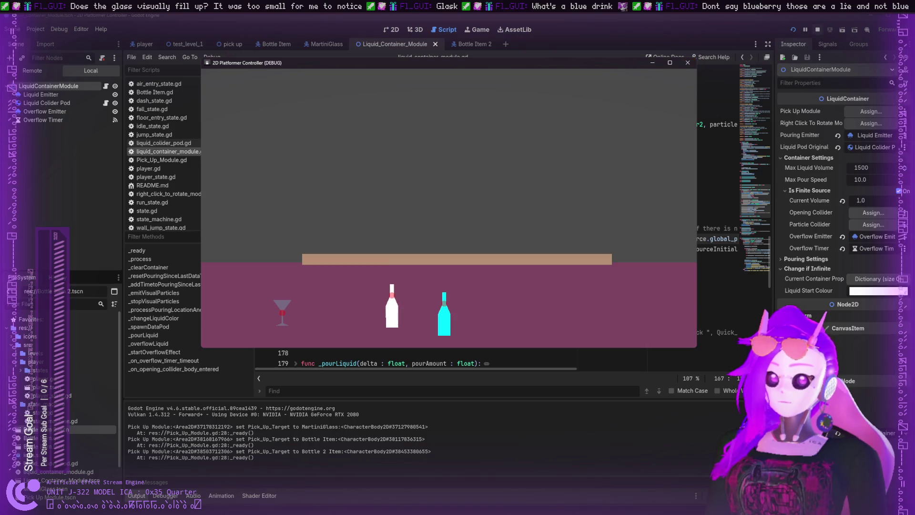
click(689, 62)
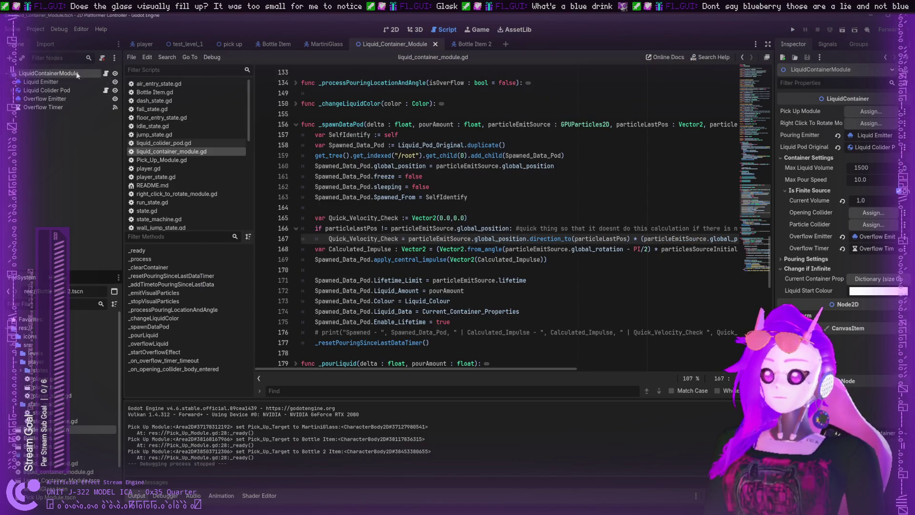
- Check Bottle Item's nodes, compare the Bottle Item 2 and MartiniGlass scenes, then return to Bottle Item
click(278, 43)
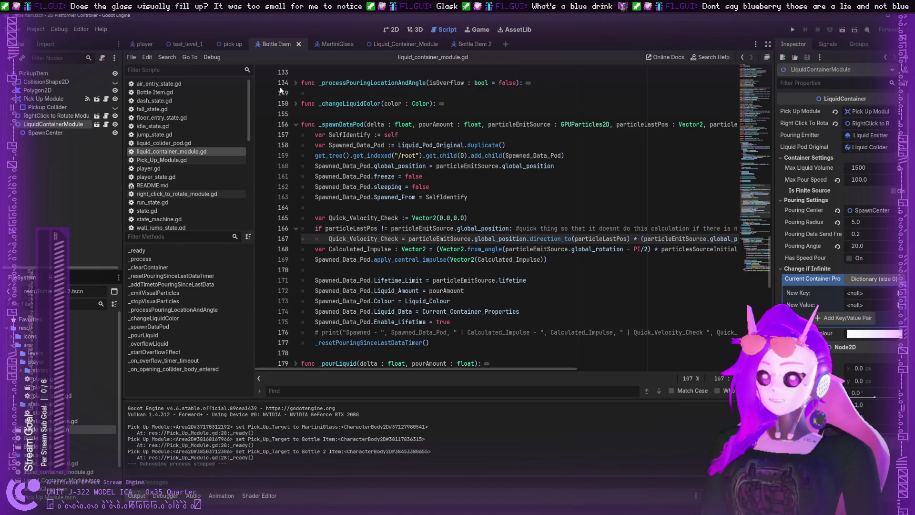
click(50, 115)
click(49, 123)
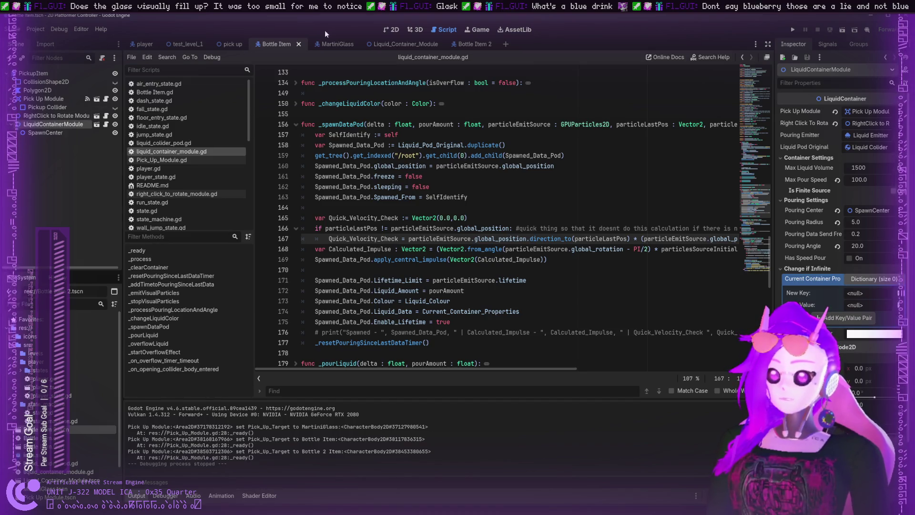
click(461, 44)
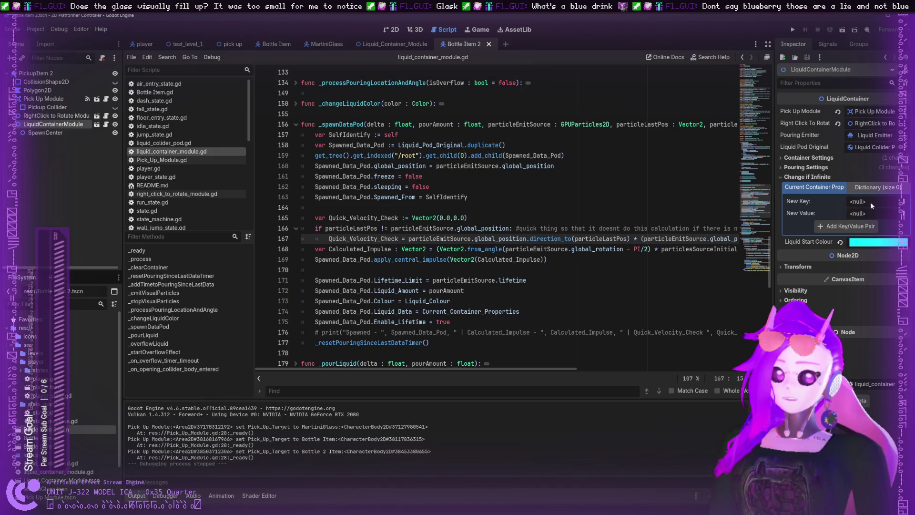
click(326, 44)
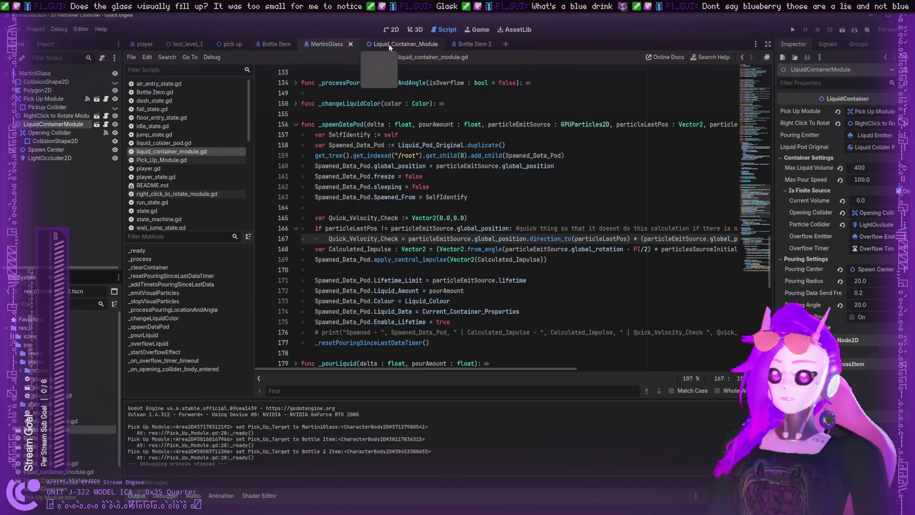
click(278, 44)
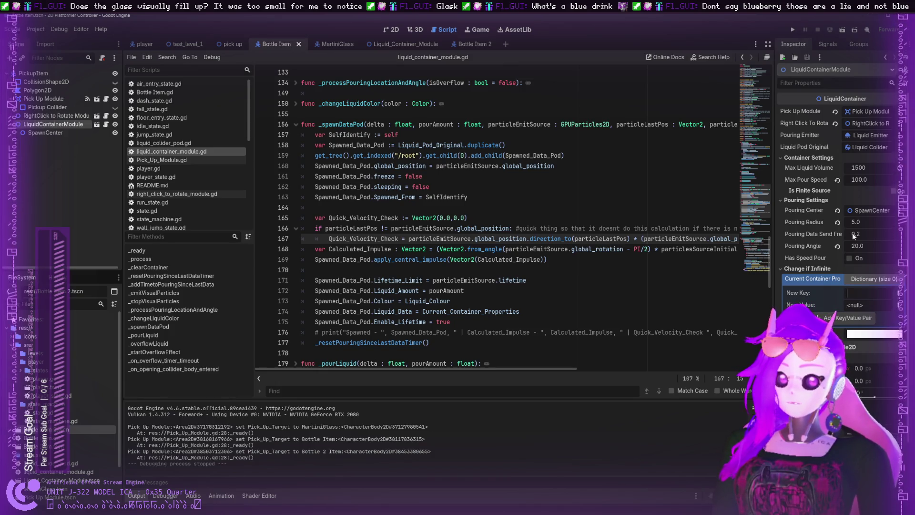
- Add a White: 1.0 float entry to Bottle Item's container properties dictionary and save
click(860, 293)
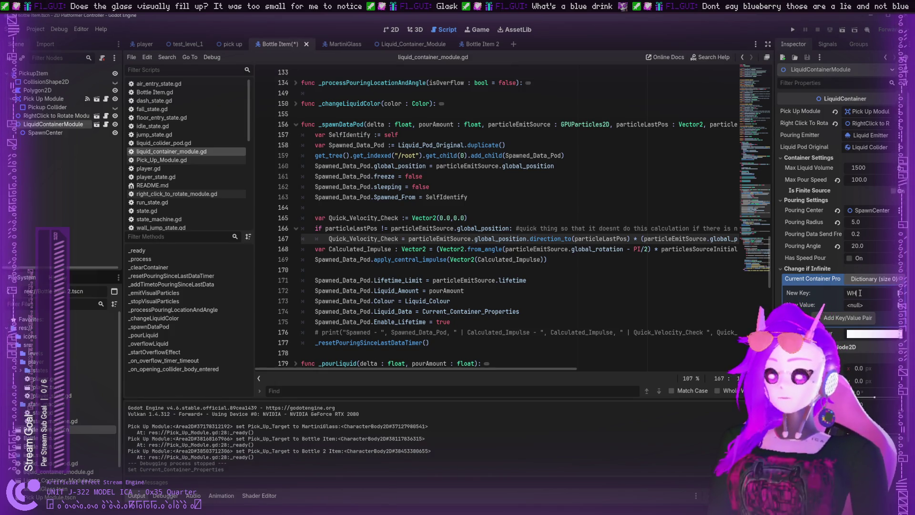
text(WHit)
key(BackSpace)
key(BackSpace)
key(BackSpace)
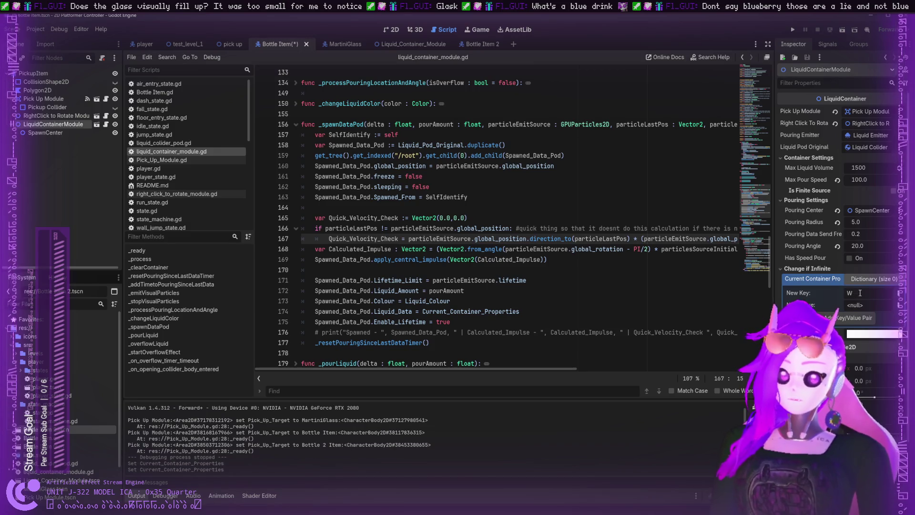
text(hite)
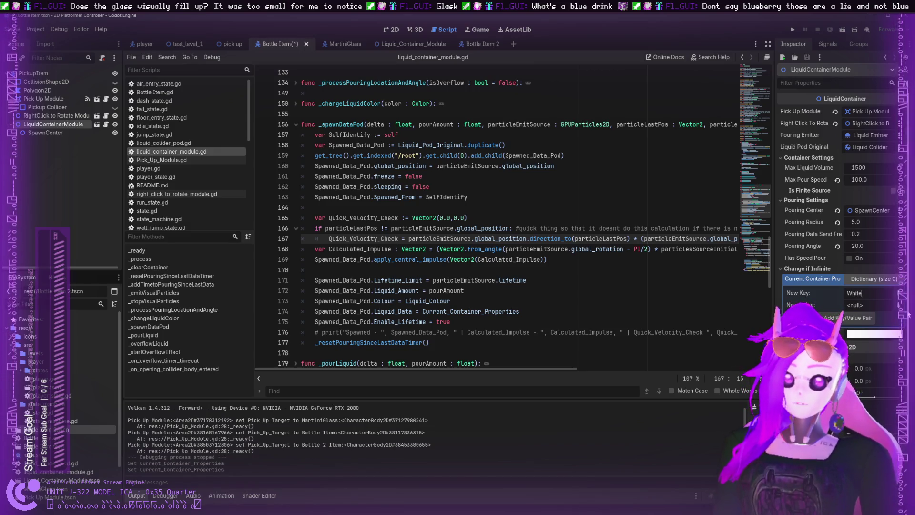
click(893, 304)
click(843, 223)
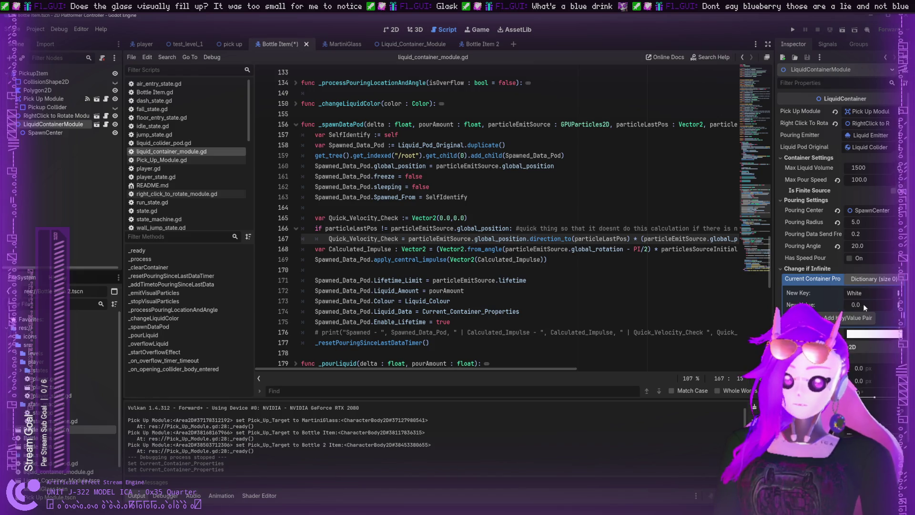
click(863, 304)
text(1)
key(Return)
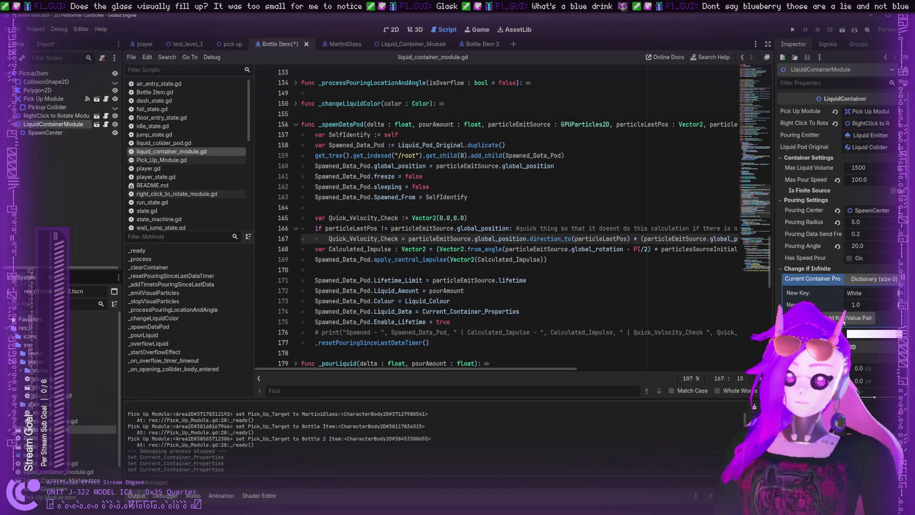
click(853, 318)
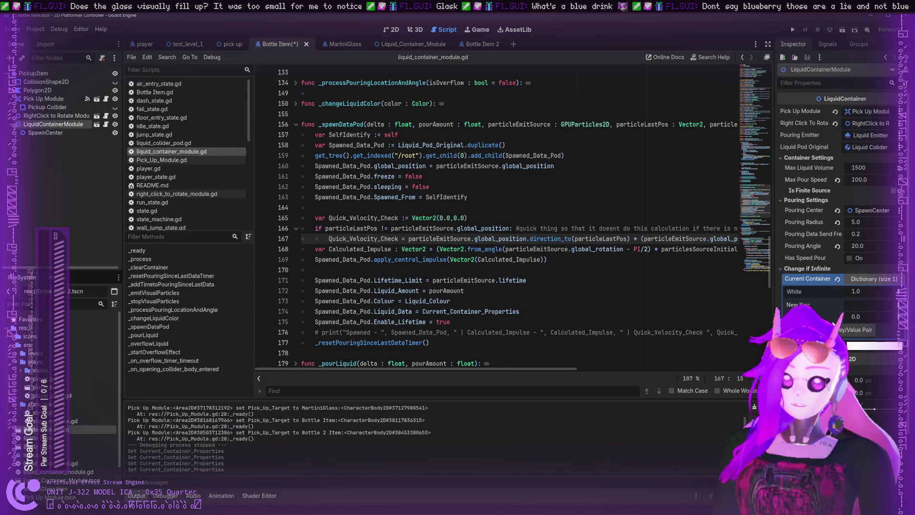
key(ctrl+s)
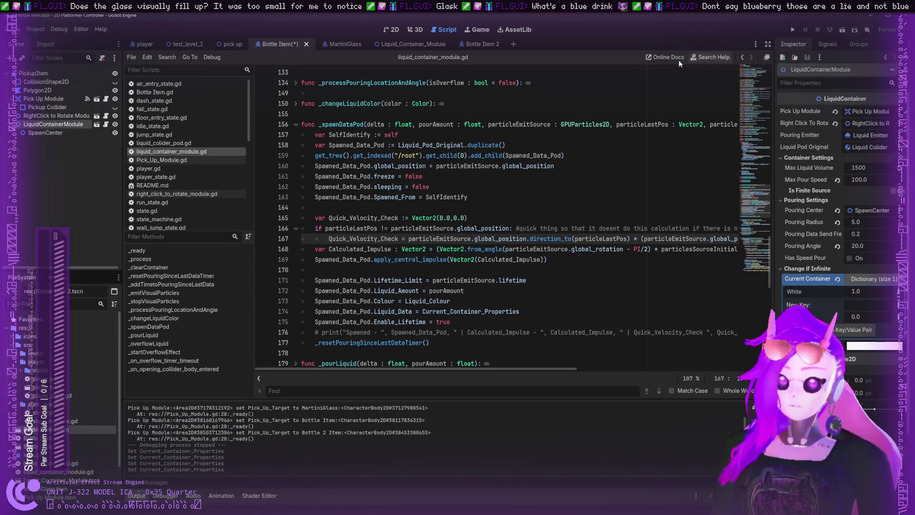
- Add a Blue: 1.0 entry to Bottle Item 2's container properties and save it
click(476, 42)
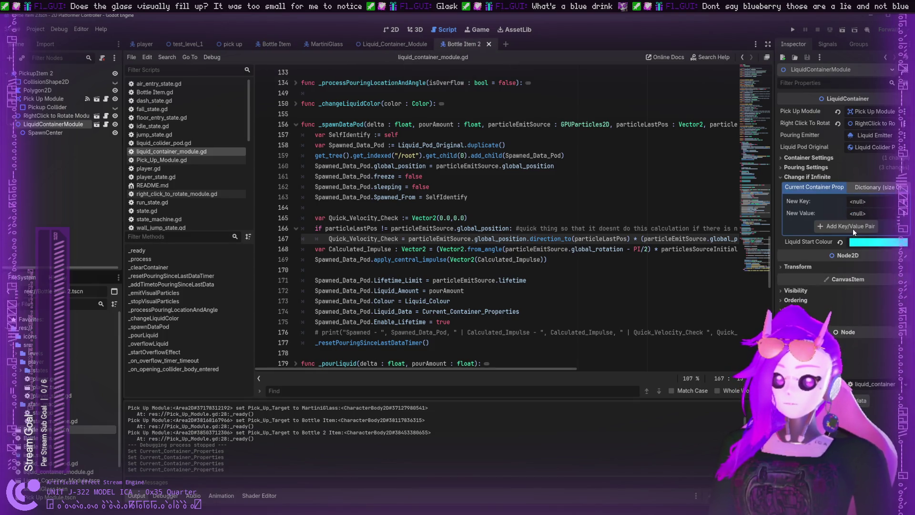
click(863, 201)
key(Return)
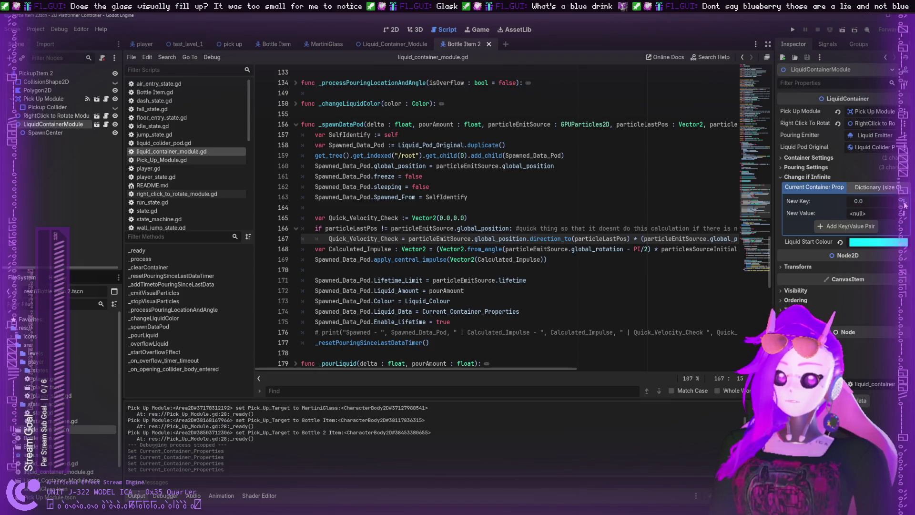
click(855, 202)
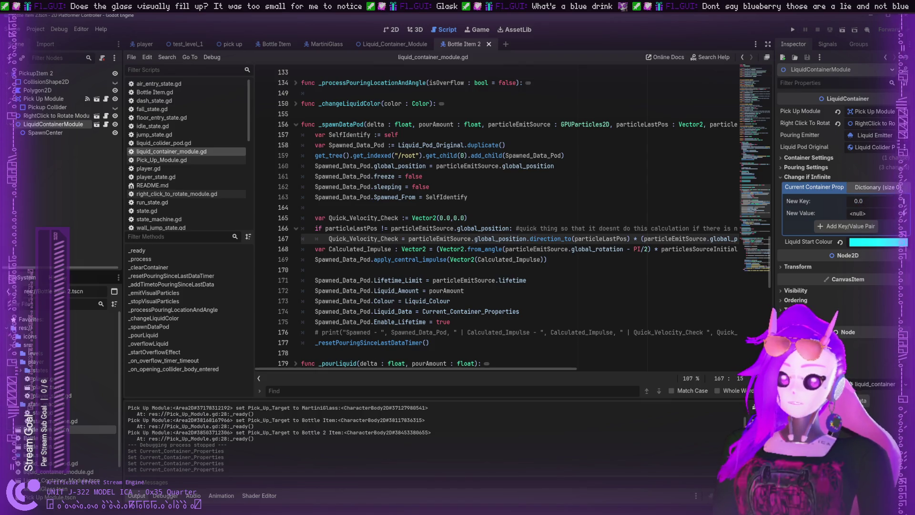
key(BackSpace)
text(Blue)
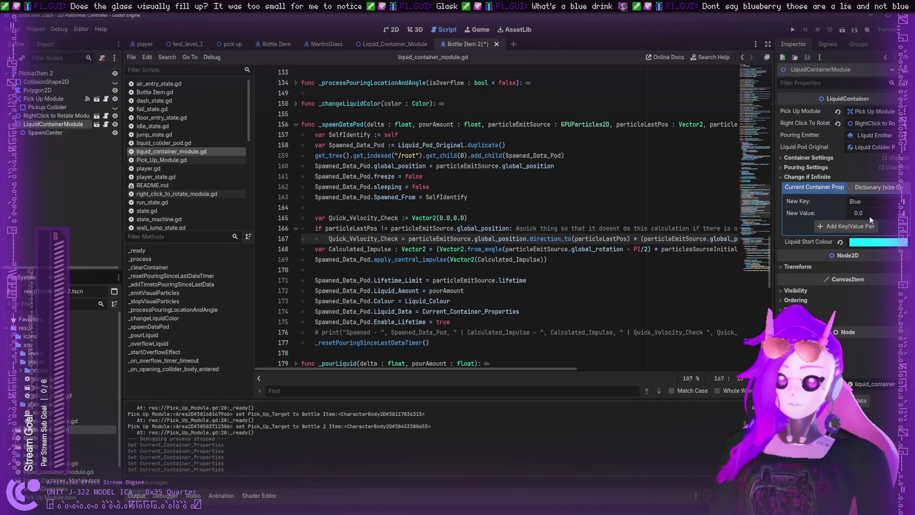
click(870, 214)
text(1)
key(Return)
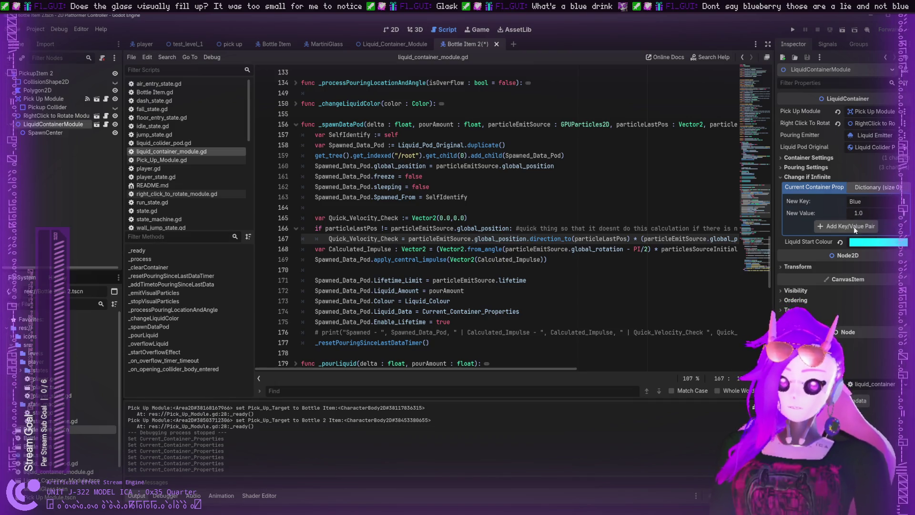
click(851, 226)
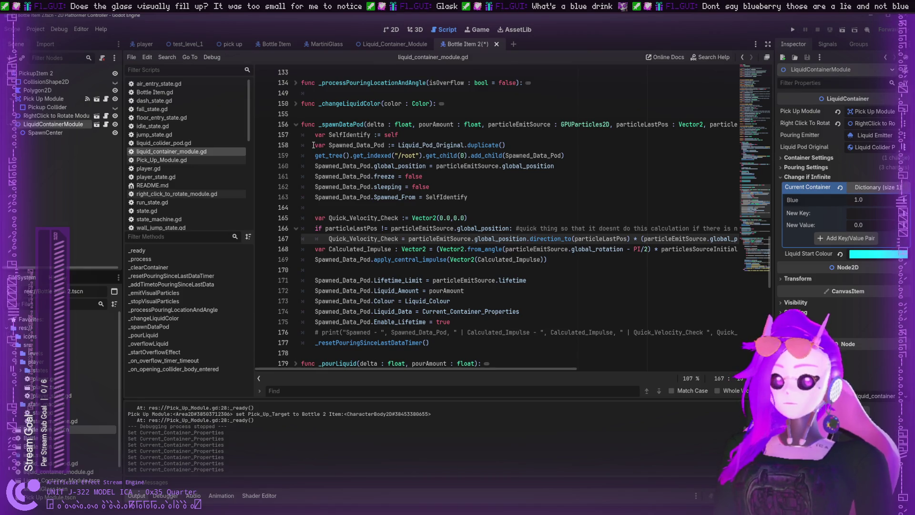
key(ctrl+s)
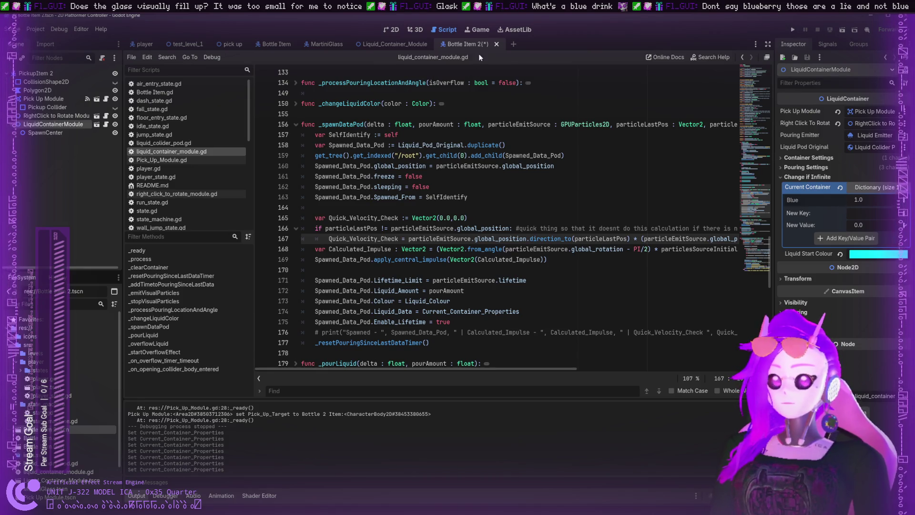
click(260, 46)
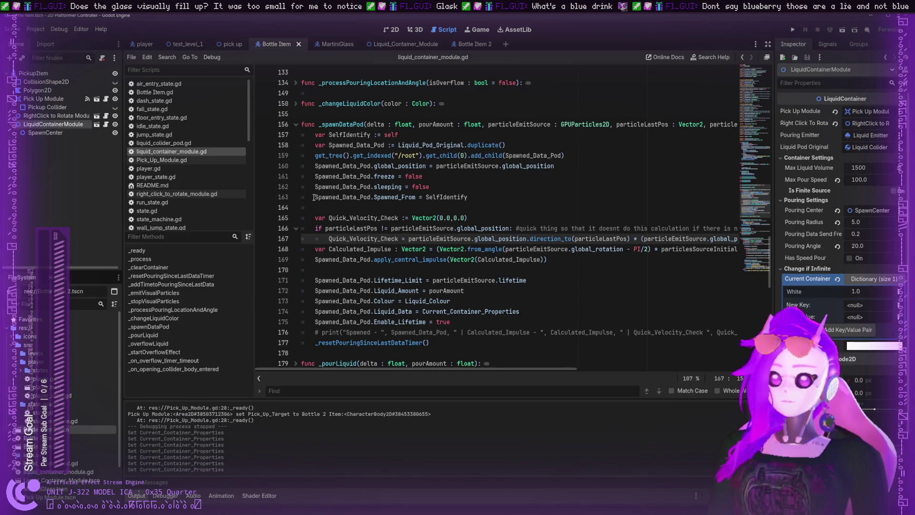
- Switch to the Liquid_Container_Module scene and inspect the Liquid Emitter's particle properties
drag(314, 197, 370, 197)
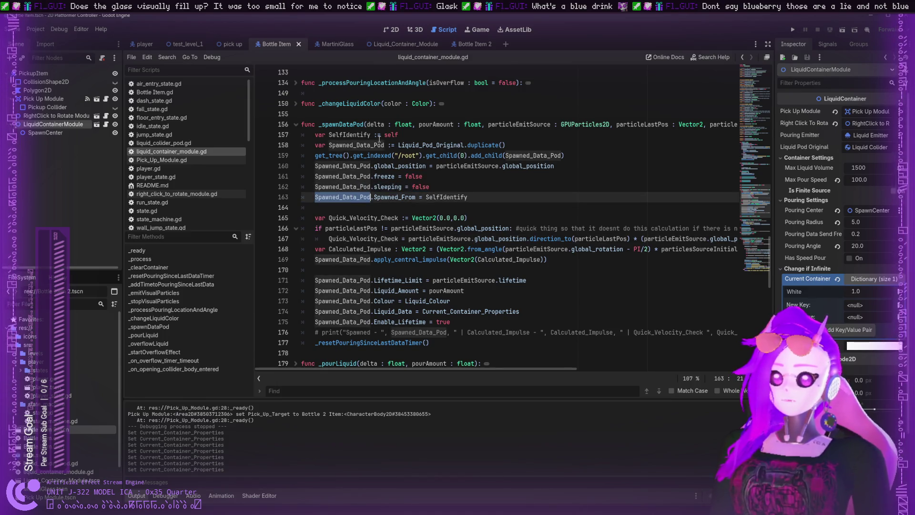
click(411, 44)
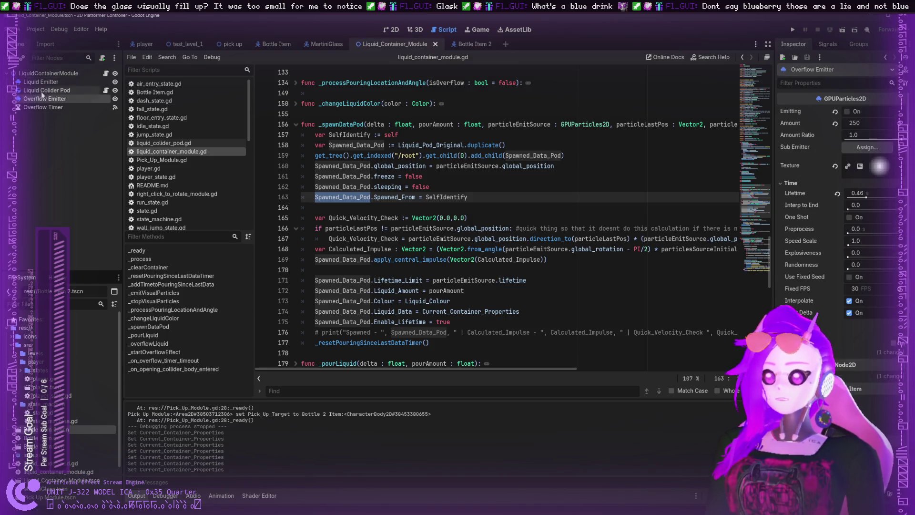
click(32, 82)
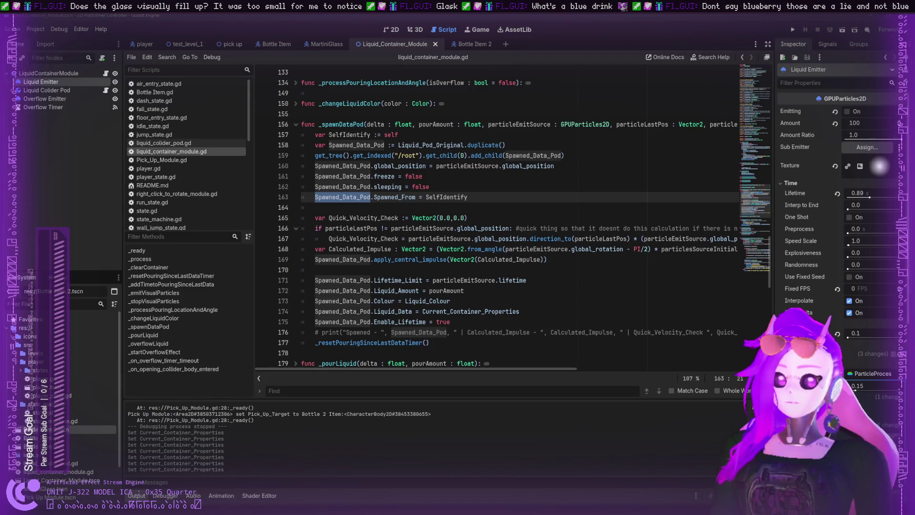
scroll(839, 286, down, 3)
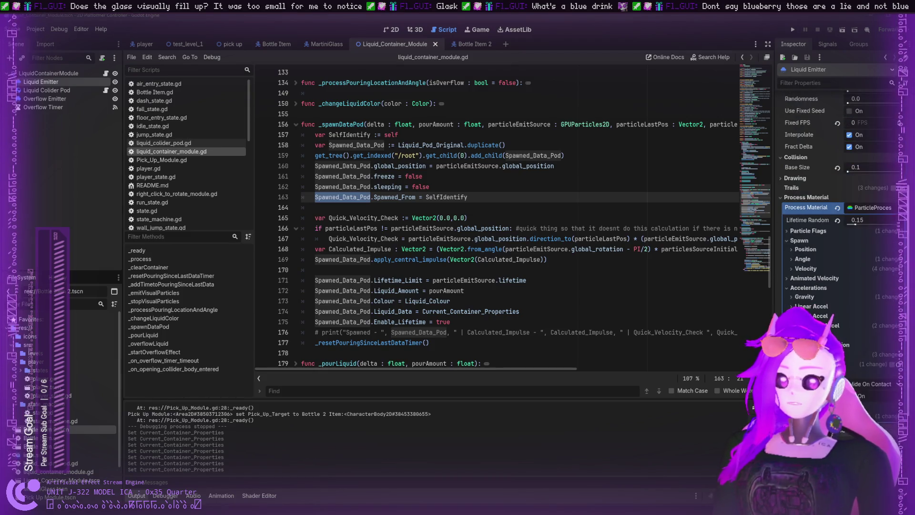
scroll(839, 215, up, 2)
scroll(839, 214, up, 1)
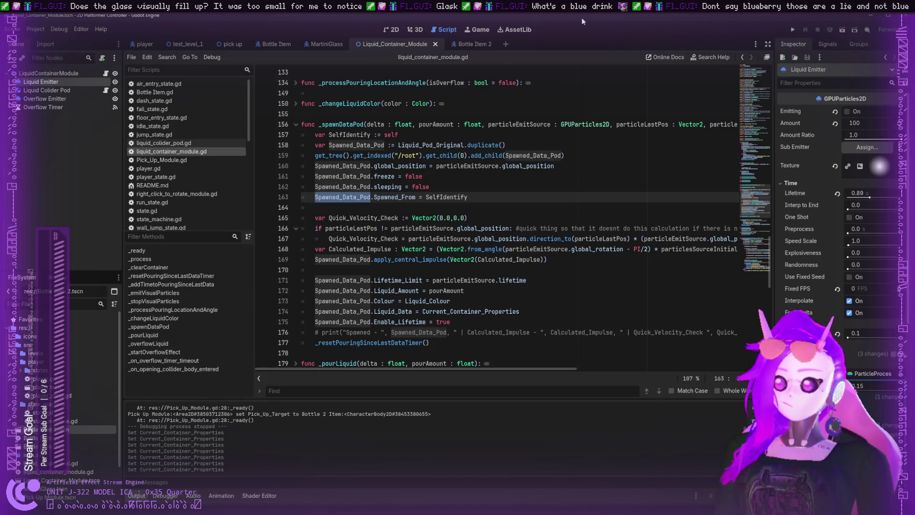
scroll(391, 207, up, 5)
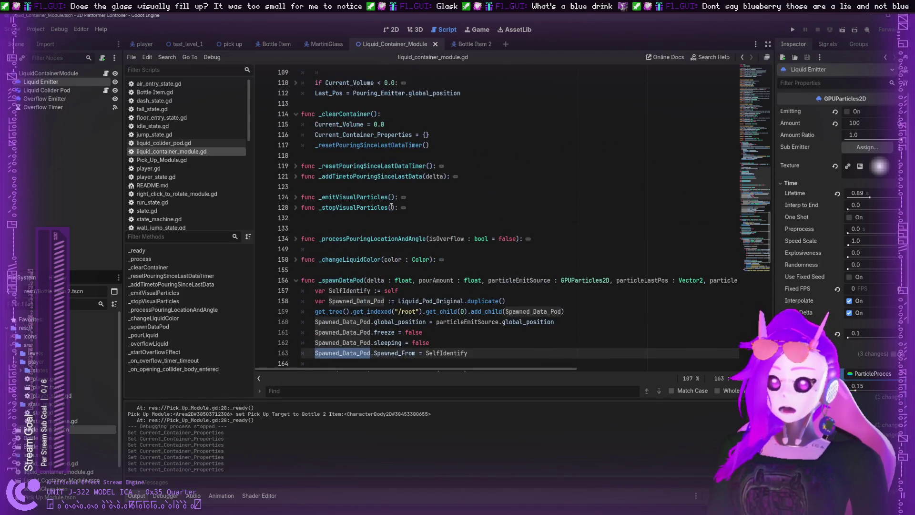
scroll(391, 208, down, 12)
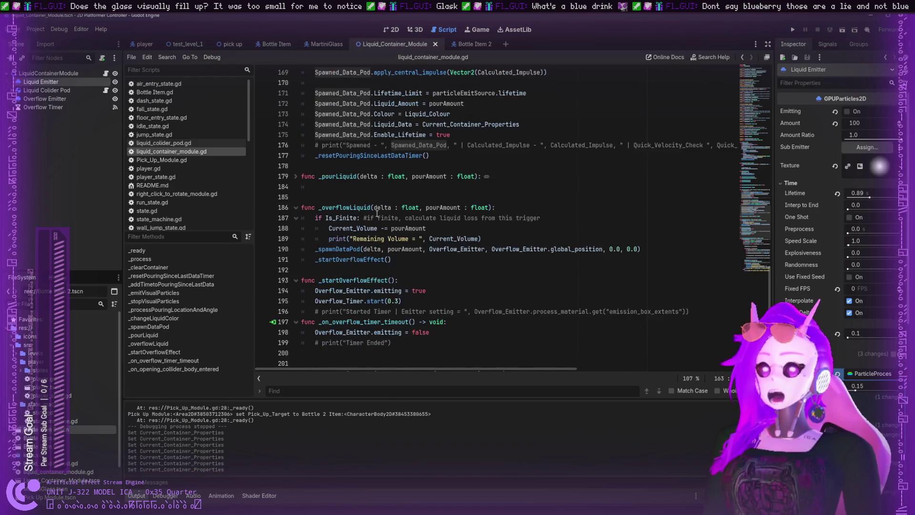
scroll(378, 215, down, 3)
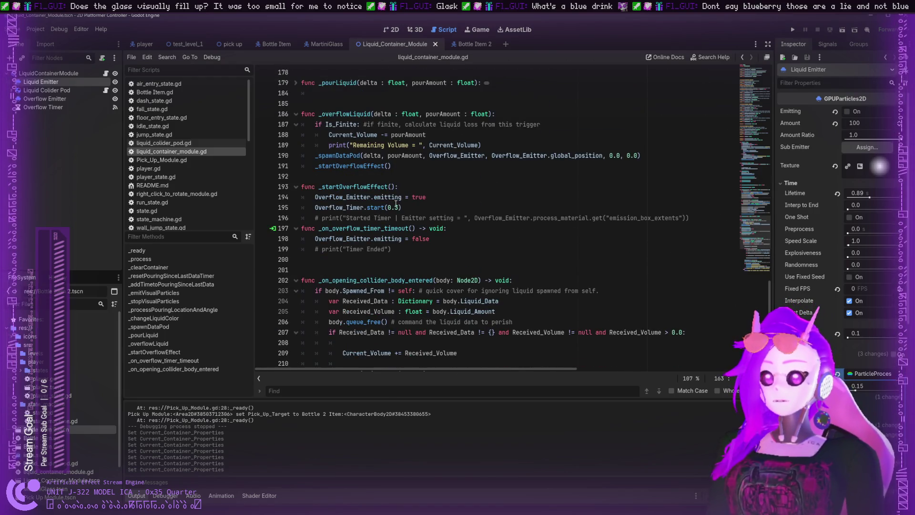
scroll(396, 204, up, 1)
- Review _startOverflowEffect, _overflowLiquid and _pourLiquid, expanding _pourLiquid and folding _spawnDataPod
double_click(380, 219)
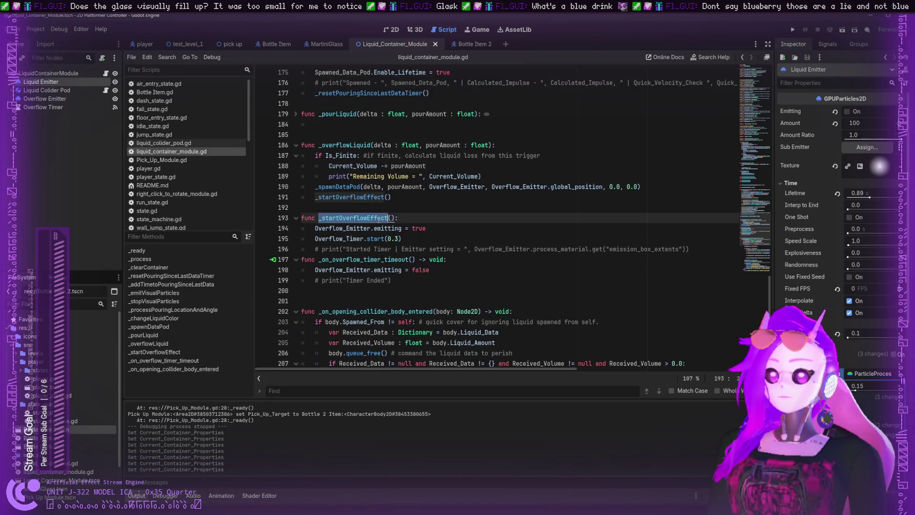
scroll(374, 222, up, 3)
double_click(345, 237)
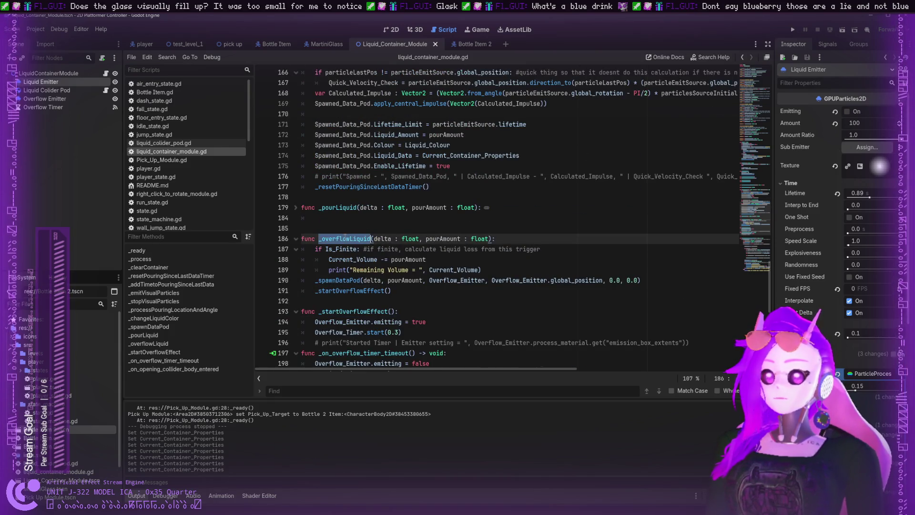
double_click(344, 207)
scroll(338, 210, up, 2)
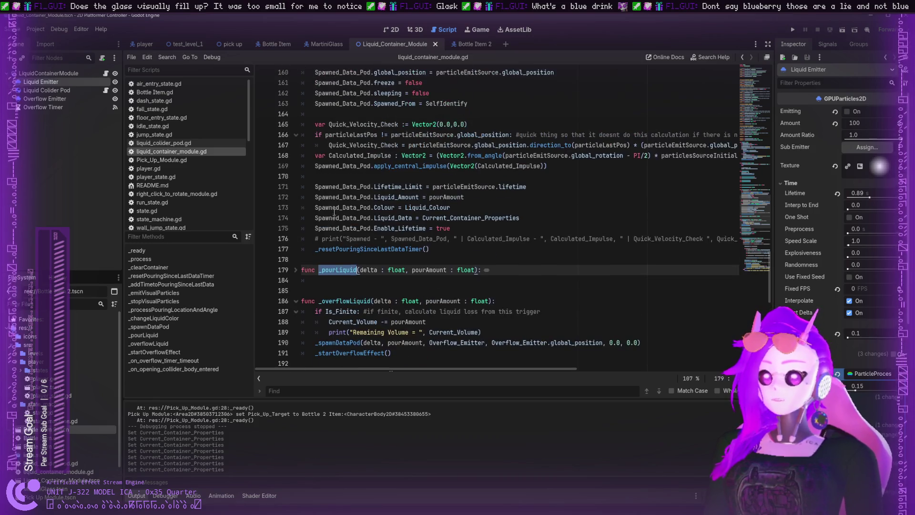
click(296, 270)
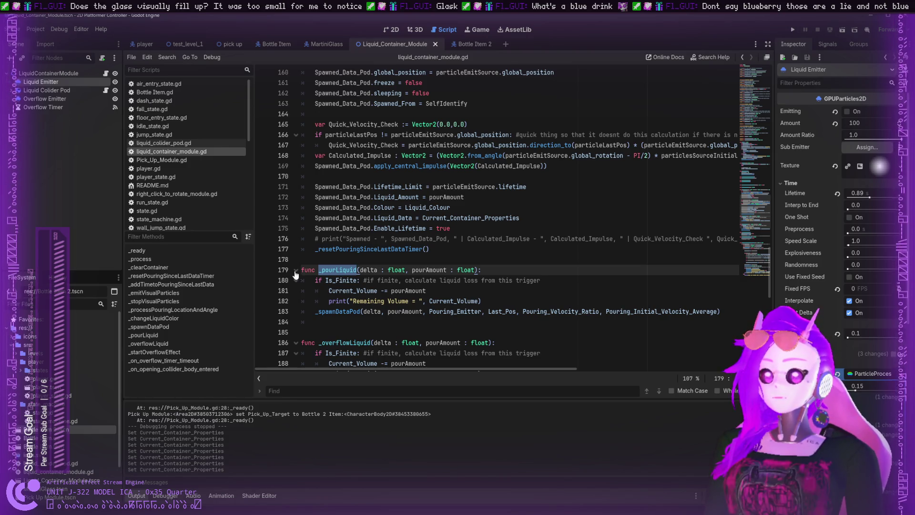
scroll(296, 275, up, 6)
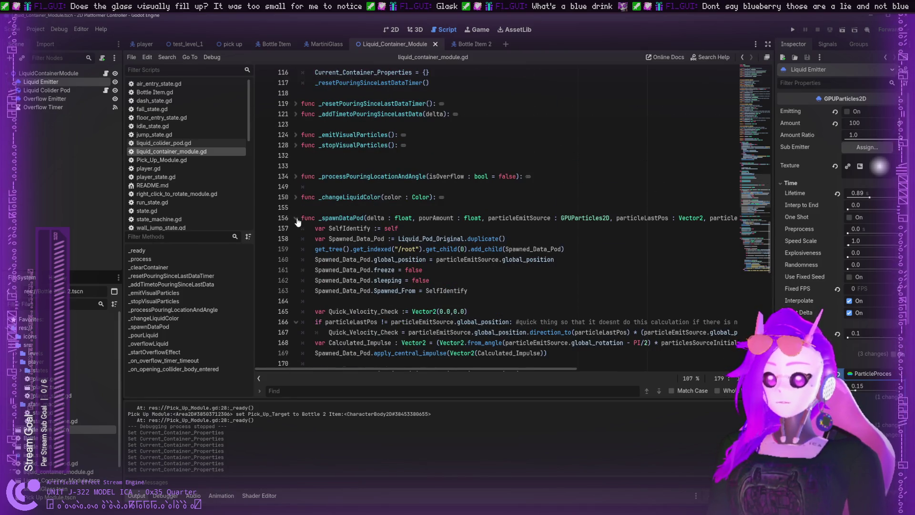
click(296, 219)
- Step through the _resetPouringSinceLastDataTimer, _processPouringLocationAndAngle and _changeLiquidColor lines
click(336, 197)
scroll(328, 207, up, 3)
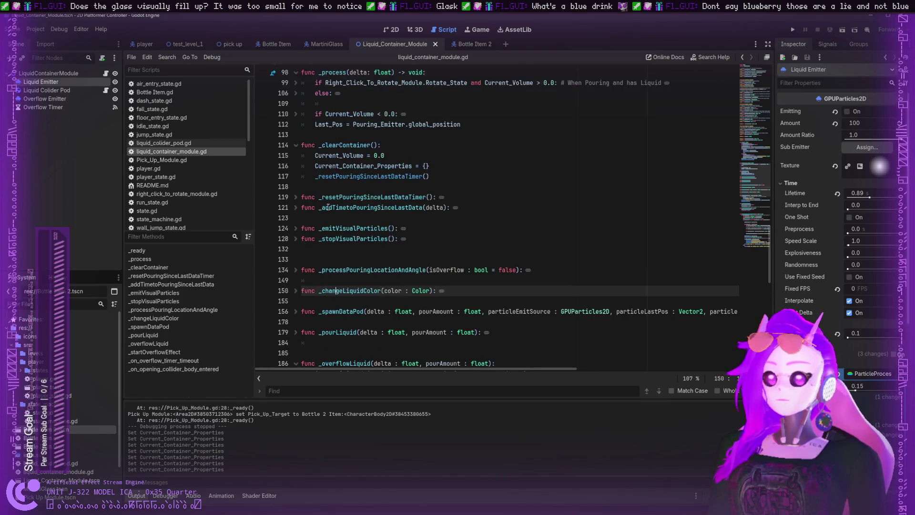
click(327, 201)
scroll(328, 201, up, 2)
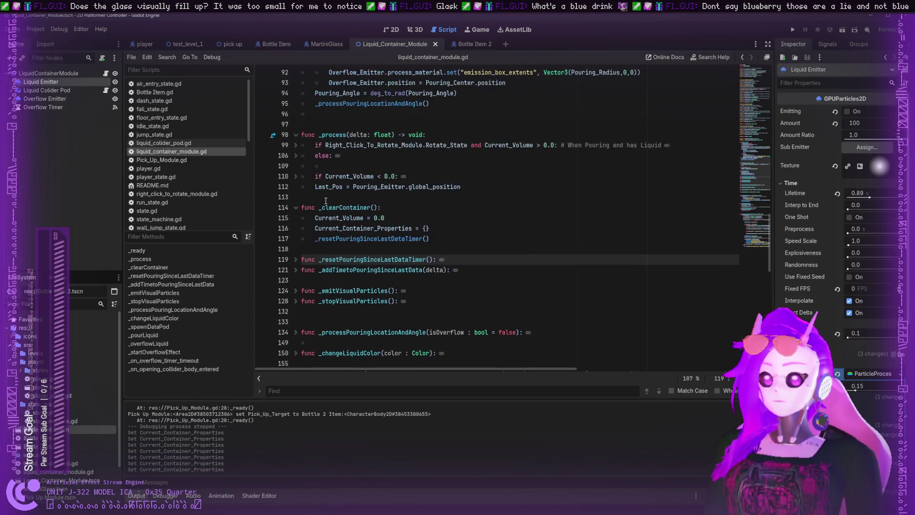
scroll(321, 204, down, 3)
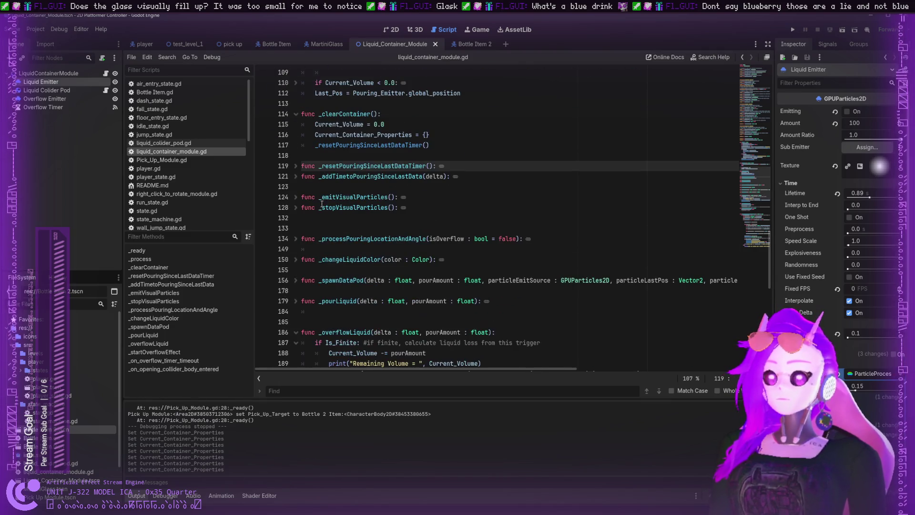
click(323, 239)
click(323, 260)
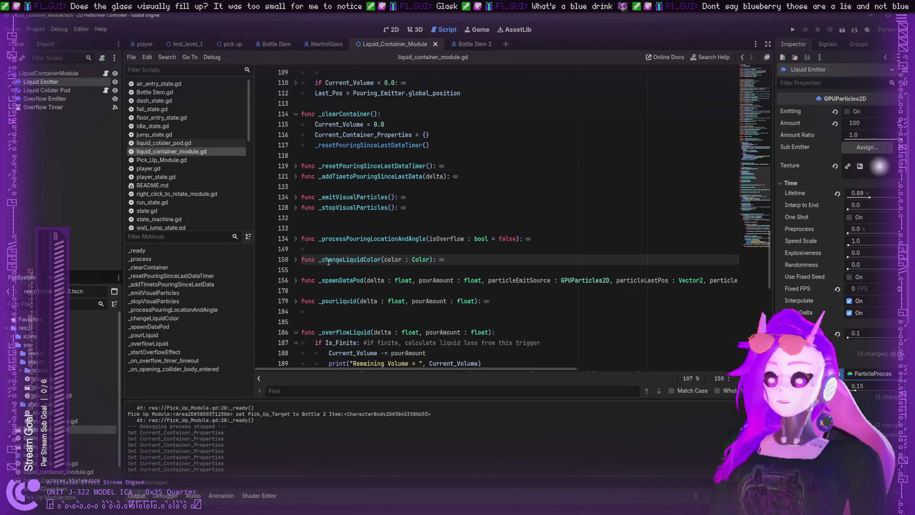
- Inspect the _changeLiquidColor body, select the whole function, then fold it again
click(296, 260)
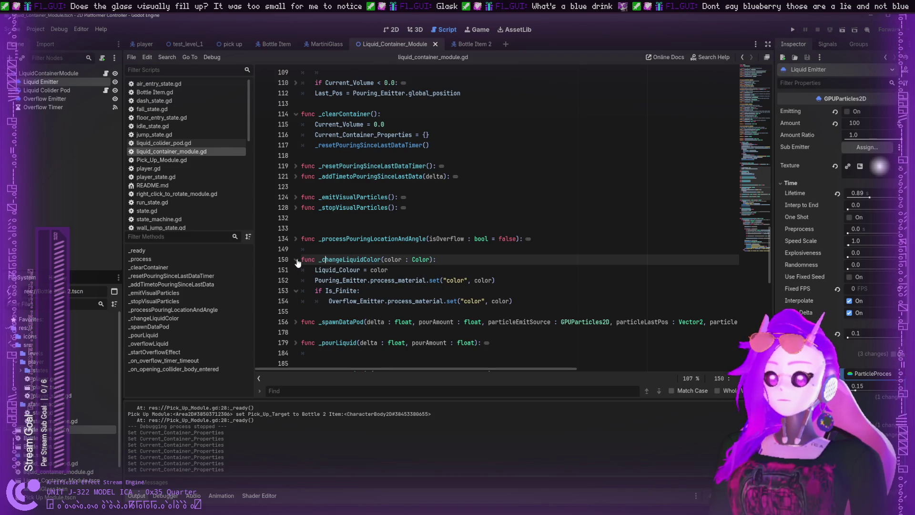
click(296, 260)
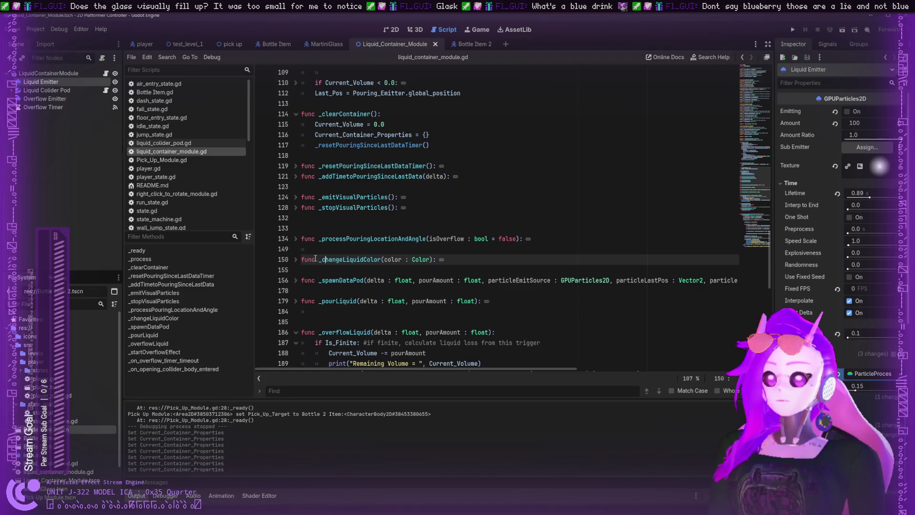
click(297, 260)
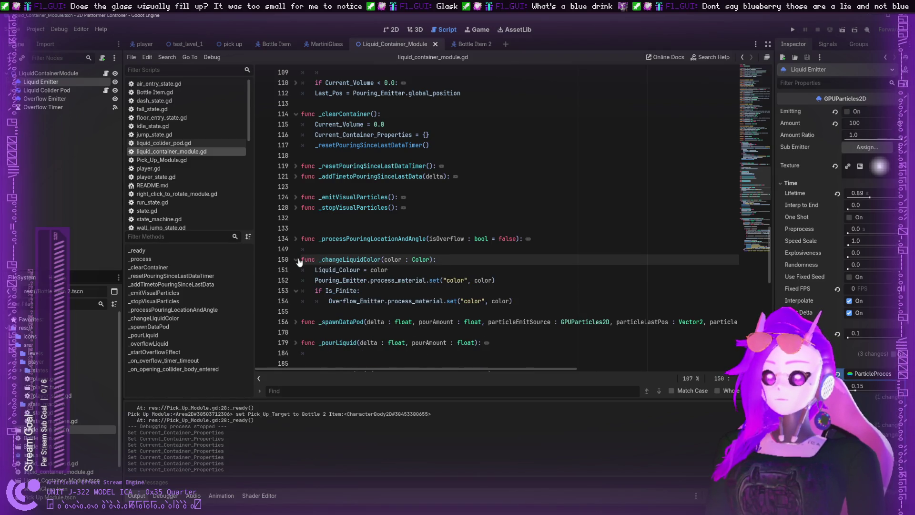
click(296, 259)
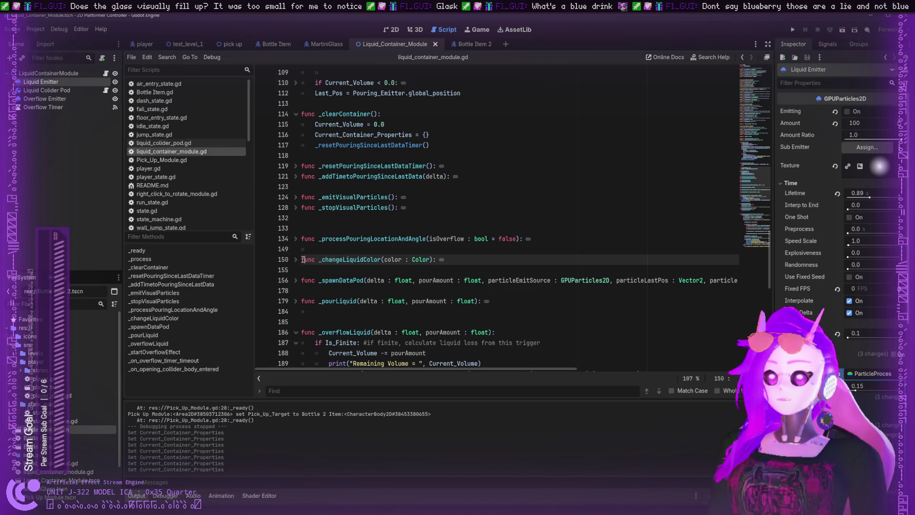
drag(303, 260, 489, 261)
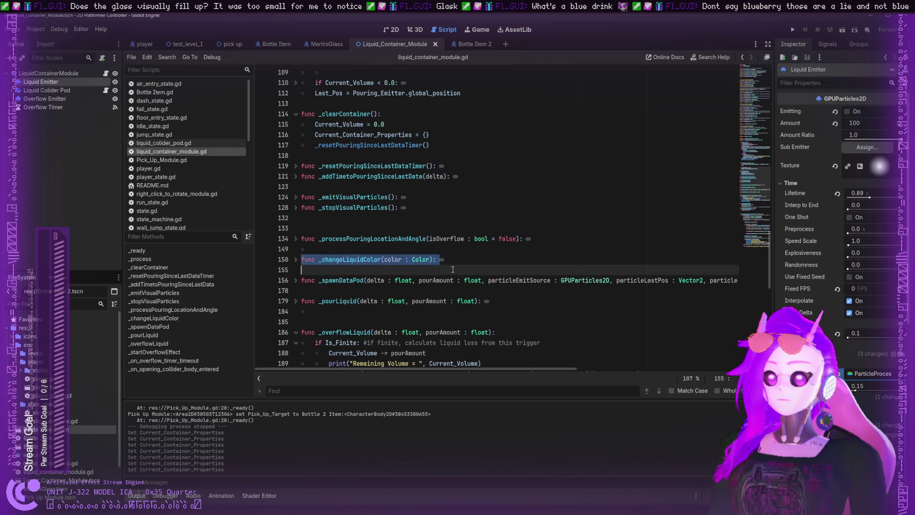
click(296, 260)
click(302, 260)
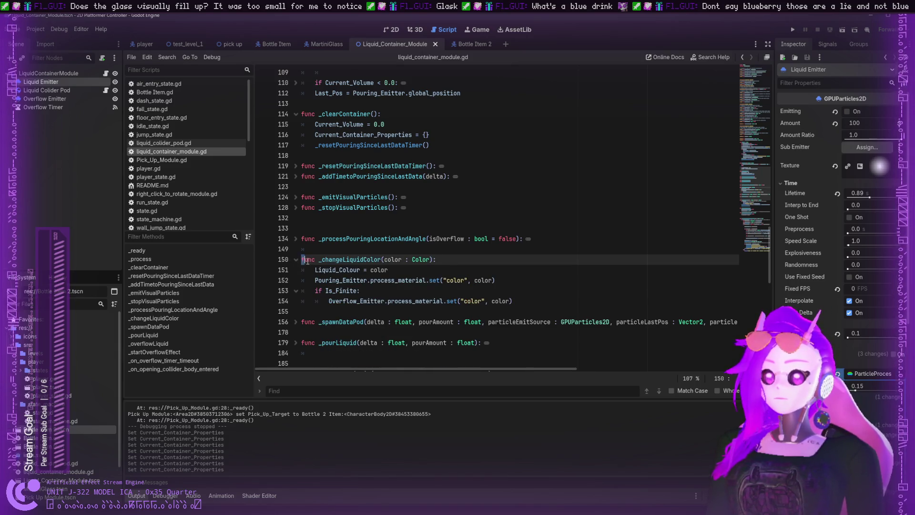
drag(307, 261, 496, 304)
key(ctrl+c)
click(296, 260)
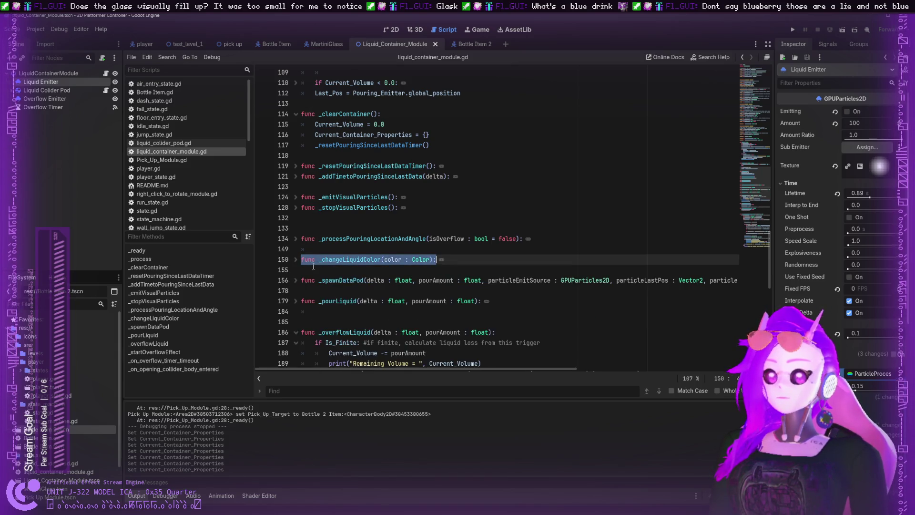
- Paste a copy of _changeLiquidColor renamed _updateEmitterColor, minus its Liquid_Colour line
click(316, 268)
key(Return)
key(Return)
key(Up)
key(ctrl+v)
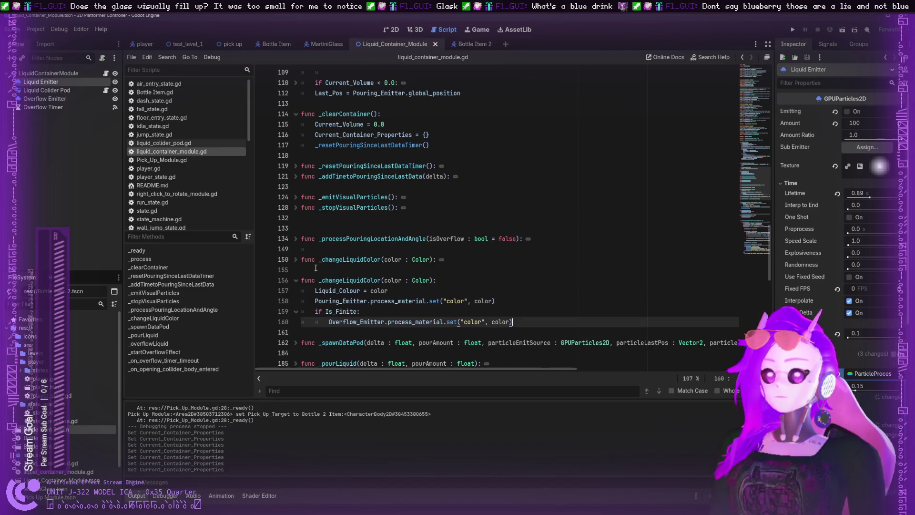
click(365, 278)
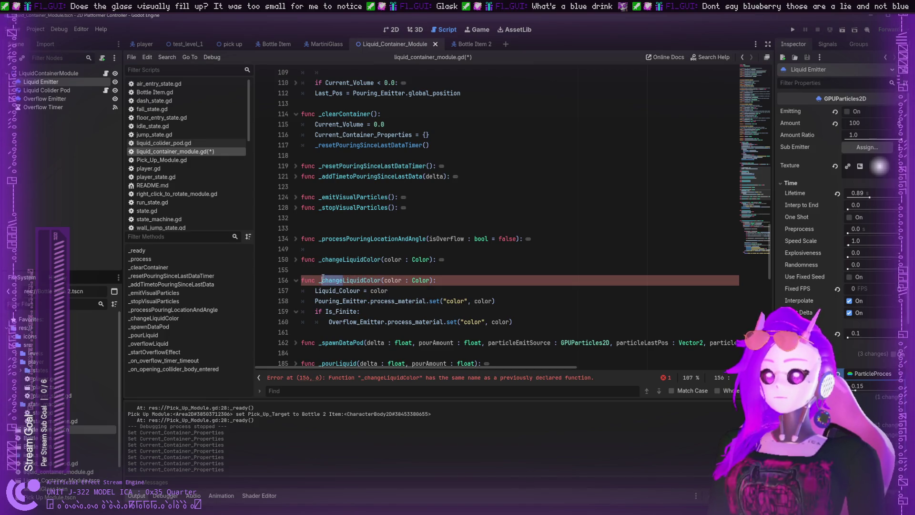
key(BackSpace)
text(updateEmitter)
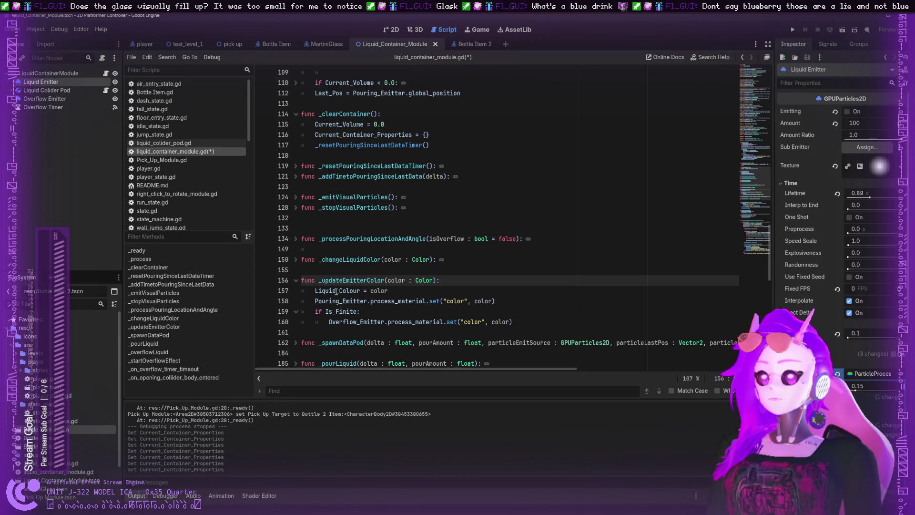
drag(395, 292, 283, 289)
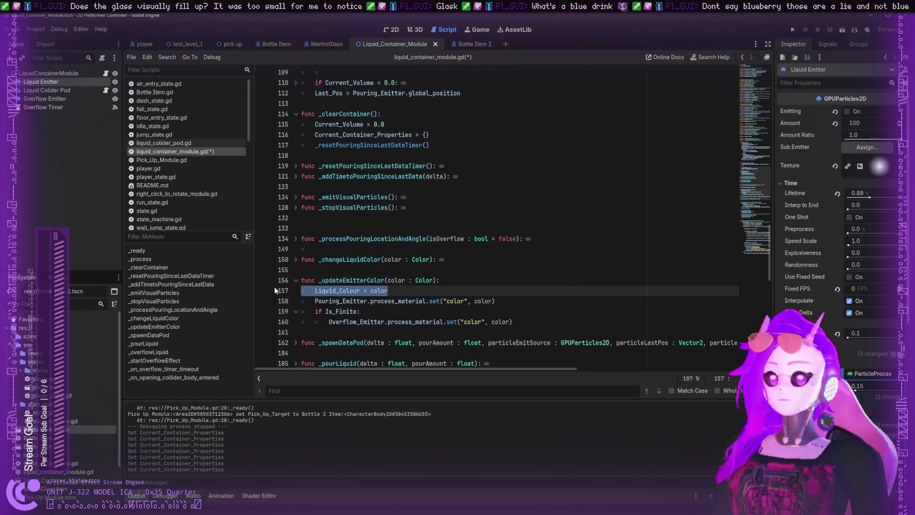
key(BackSpace)
key(BackSpace)
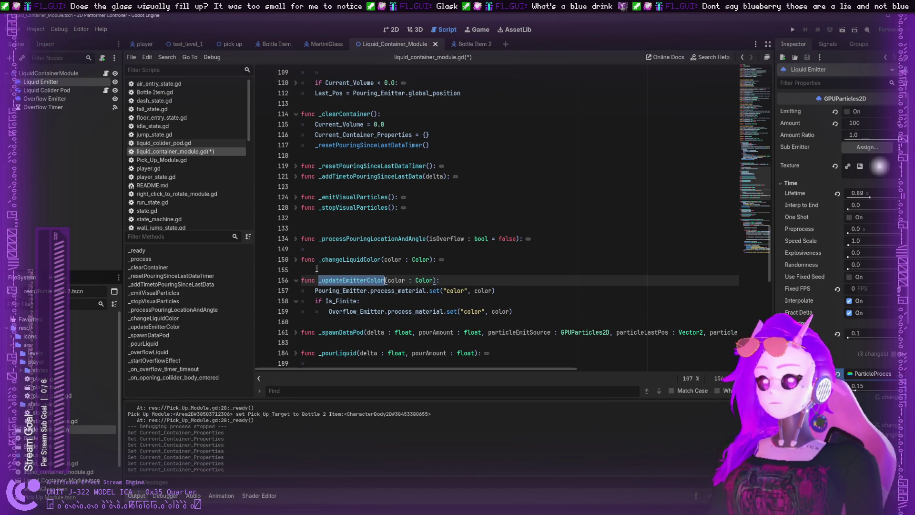
- Compare the copy with _changeLiquidColor, then delete _updateEmitterColor and save the script
click(295, 260)
click(363, 271)
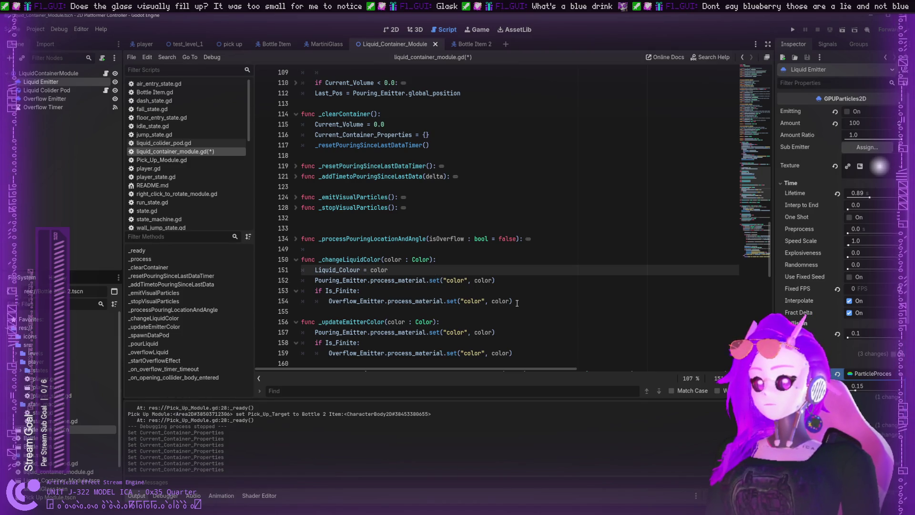
click(361, 322)
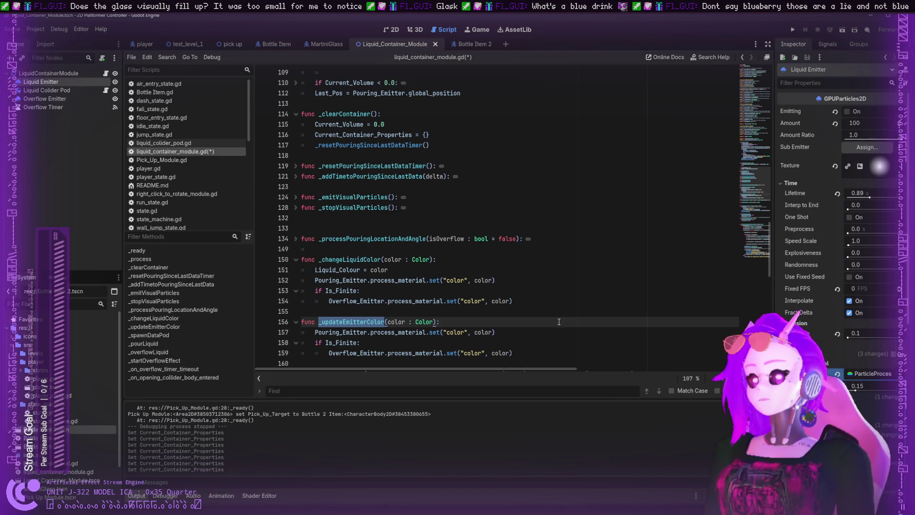
click(548, 331)
scroll(534, 329, down, 1)
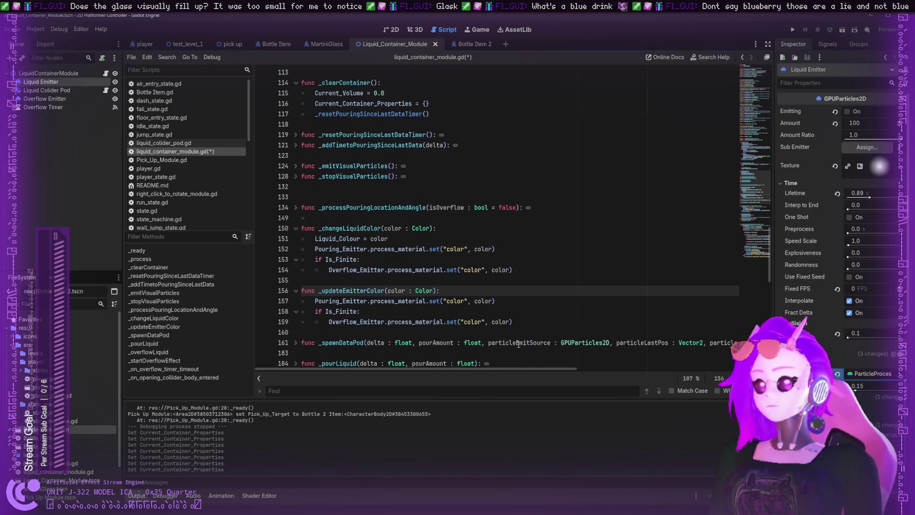
click(525, 322)
drag(525, 322, 307, 281)
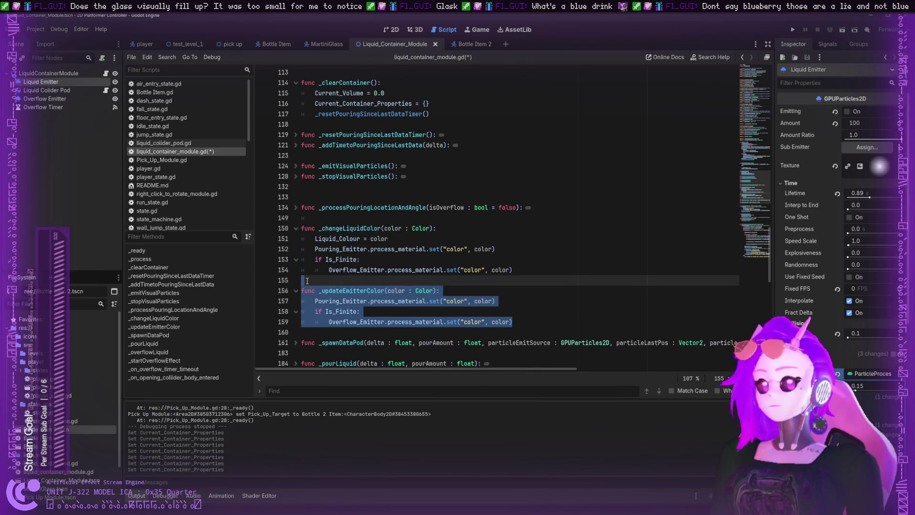
key(BackSpace)
key(BackSpace)
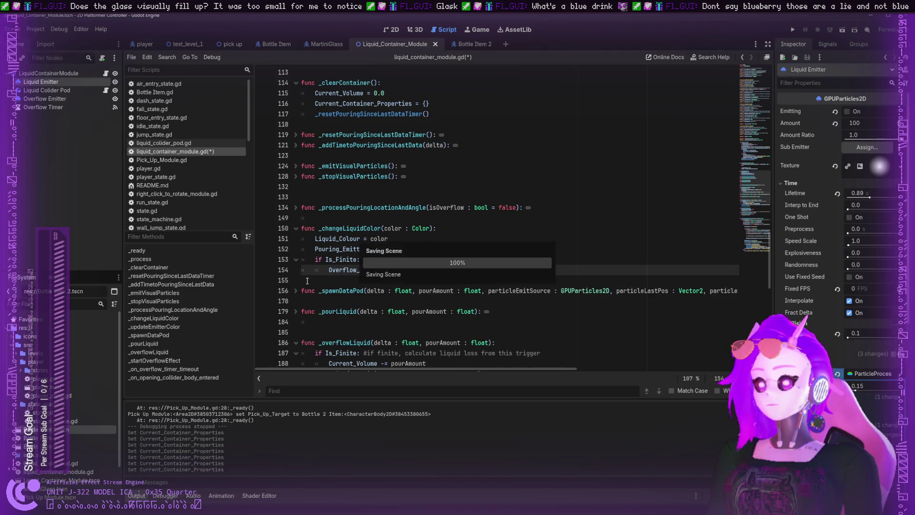
key(ctrl+s)
click(465, 44)
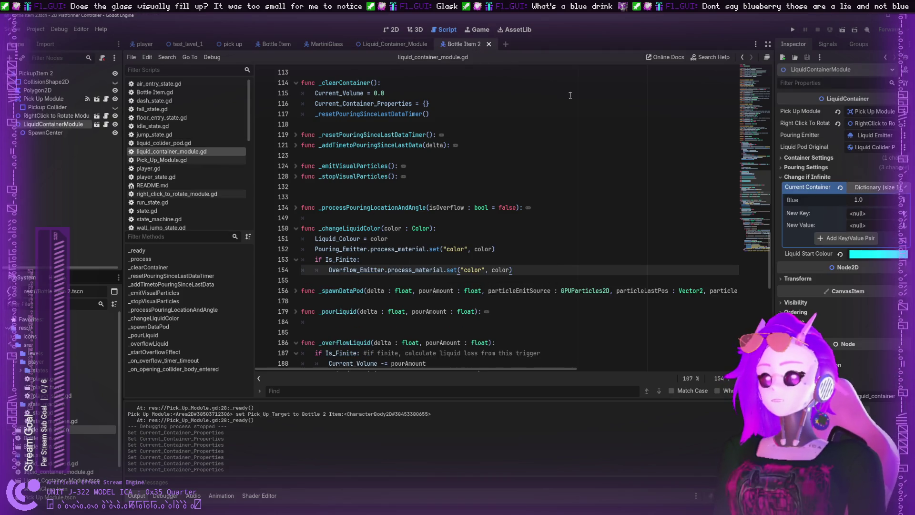
click(834, 330)
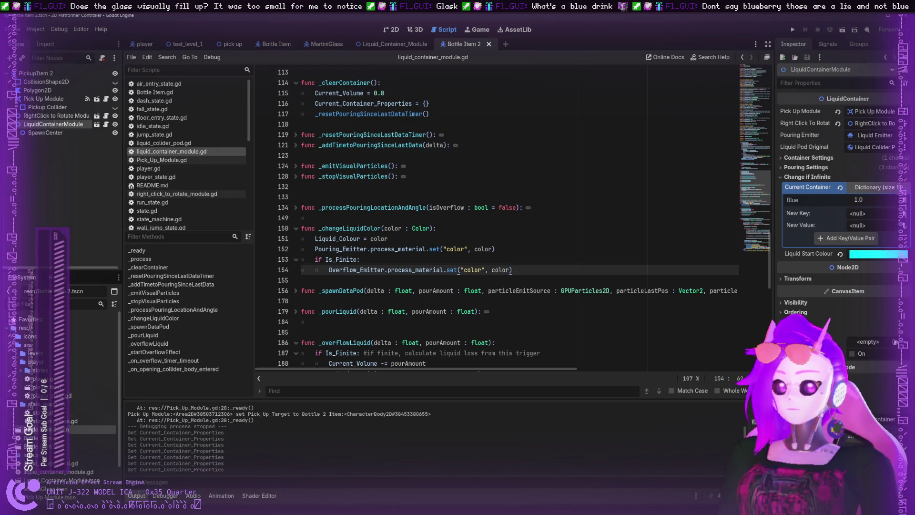
click(835, 332)
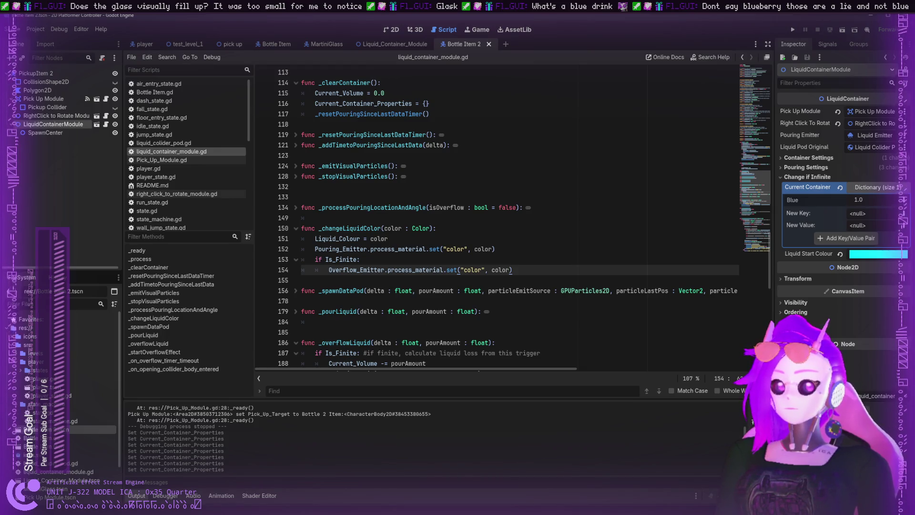
click(34, 91)
click(42, 82)
click(44, 99)
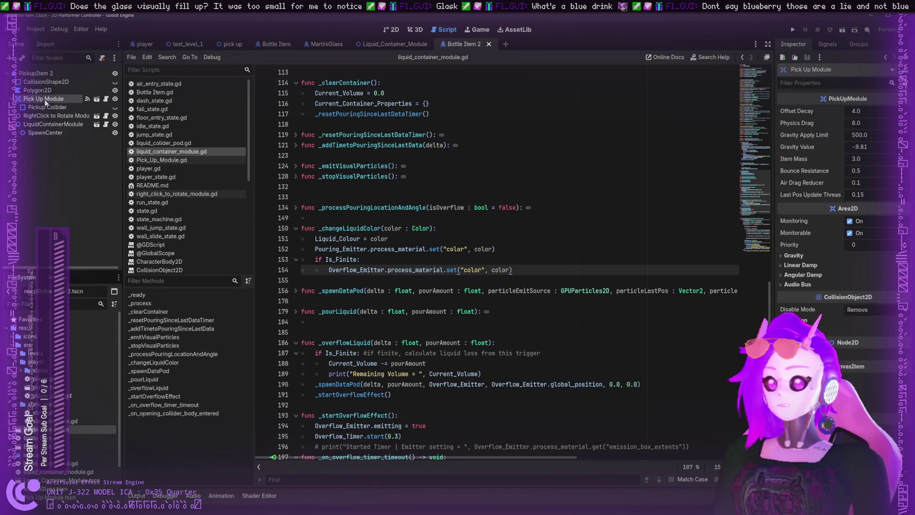
click(47, 108)
click(53, 124)
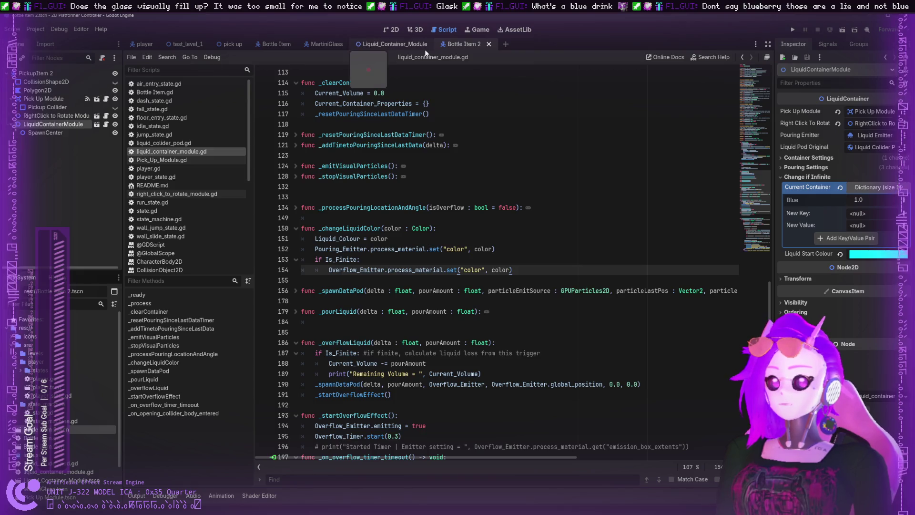
click(27, 133)
click(25, 125)
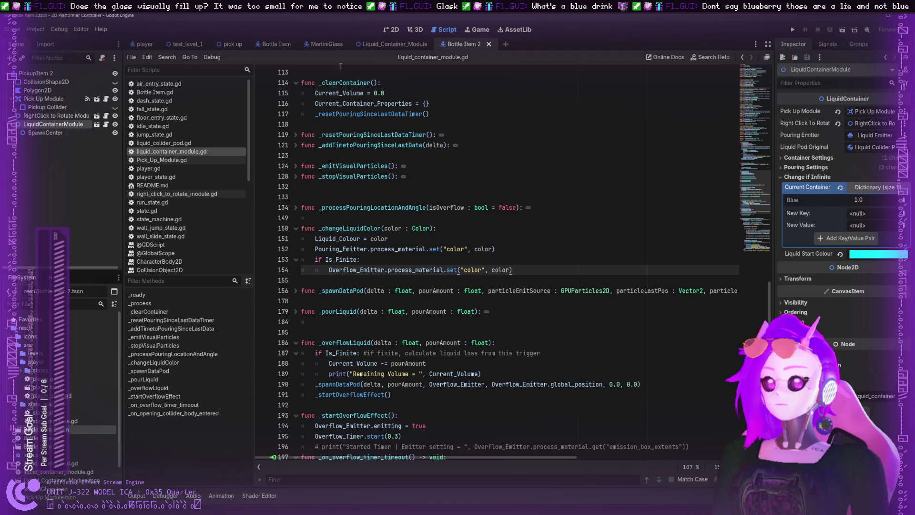
click(398, 44)
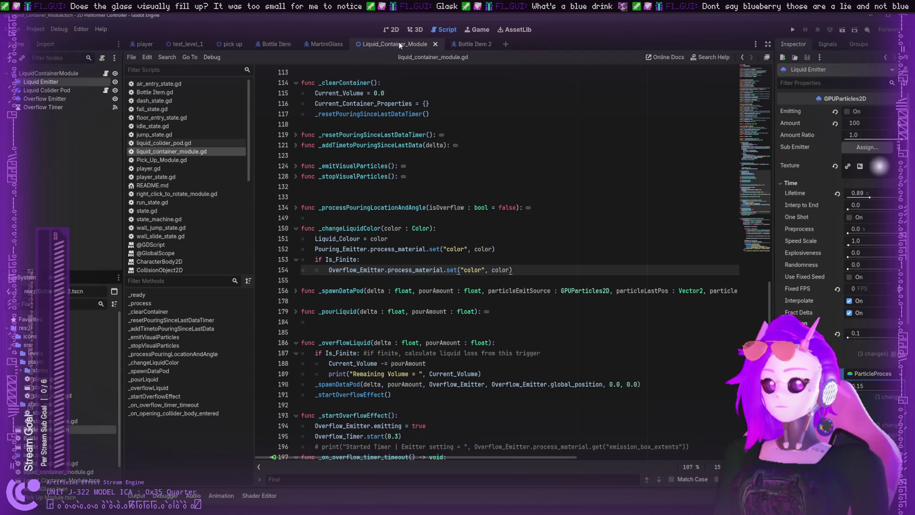
- Fold the _ready, _process and _clearContainer functions
scroll(800, 292, down, 5)
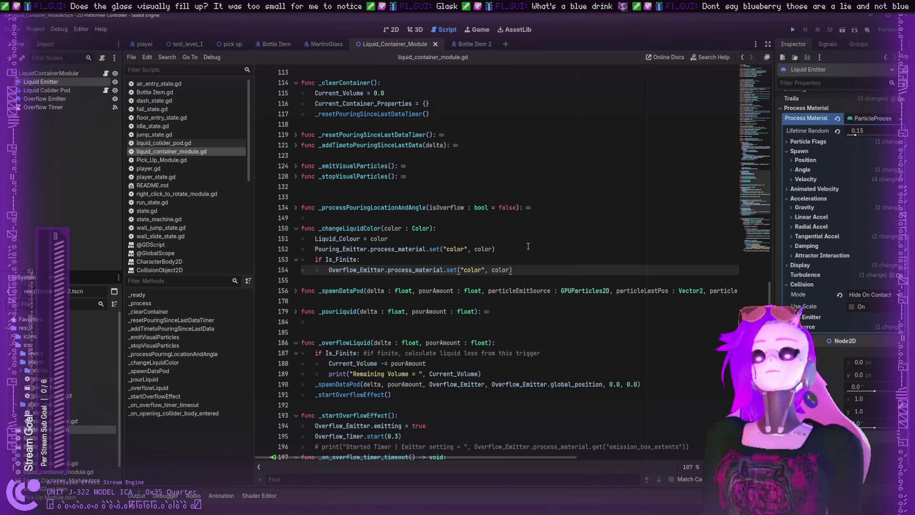
scroll(395, 199, up, 4)
scroll(395, 199, up, 3)
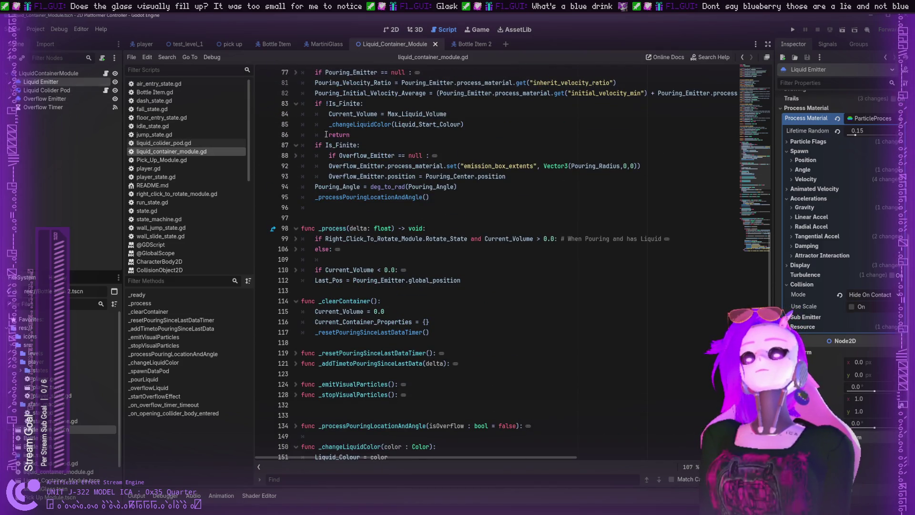
scroll(378, 151, up, 8)
scroll(378, 151, up, 2)
click(296, 353)
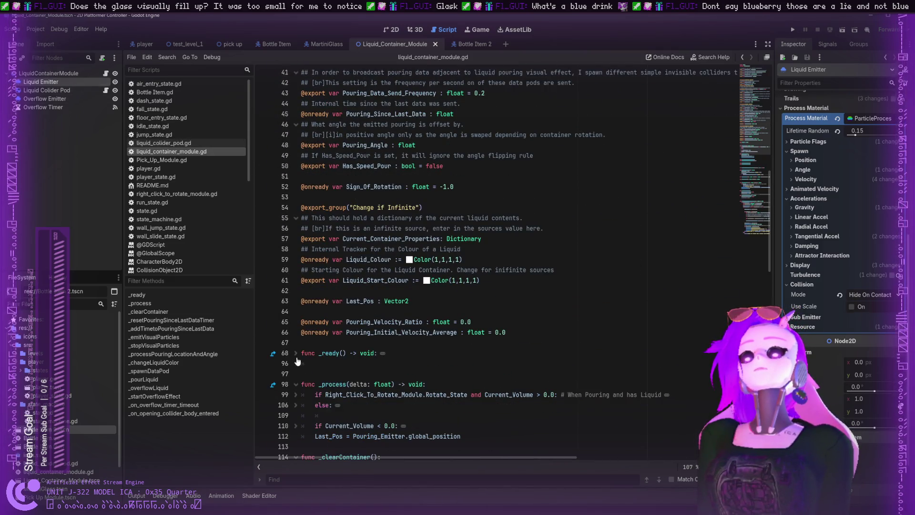
click(296, 384)
scroll(297, 362, down, 2)
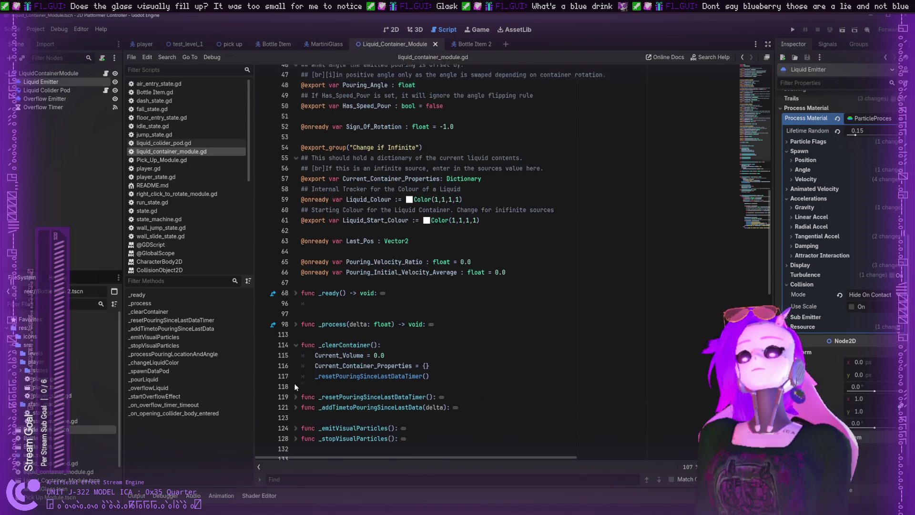
click(296, 345)
scroll(294, 350, down, 9)
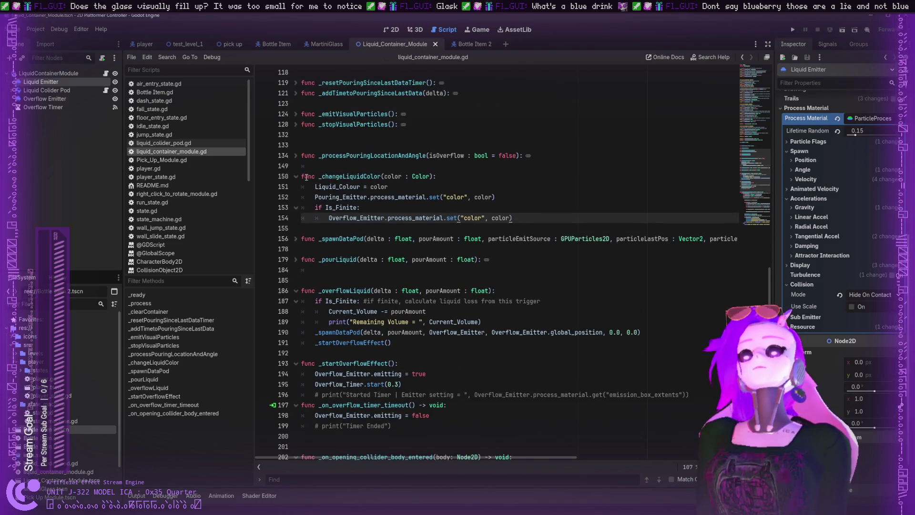
- Fold _changeLiquidColor, _overflowLiquid, _on_overflow_timer_timeout, _on_opening_collider_body_entered and _startOverflowEffect
click(296, 176)
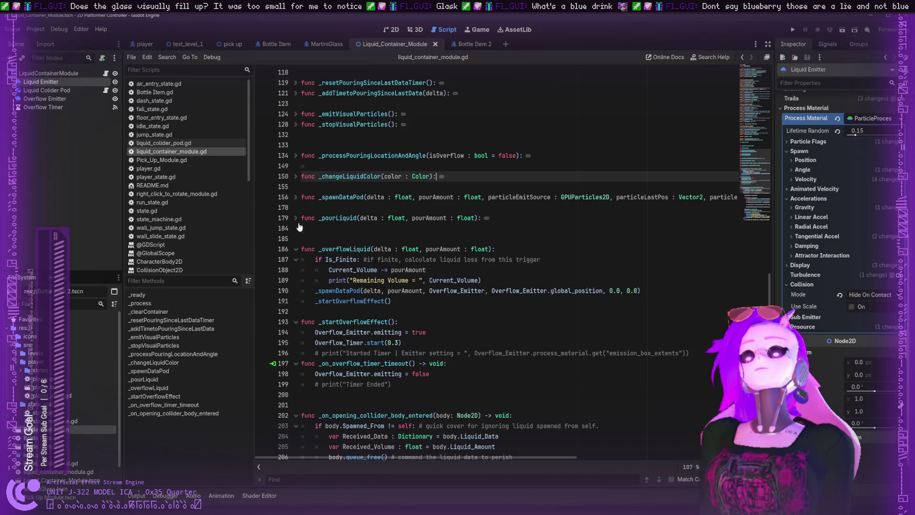
click(296, 249)
scroll(296, 238, down, 3)
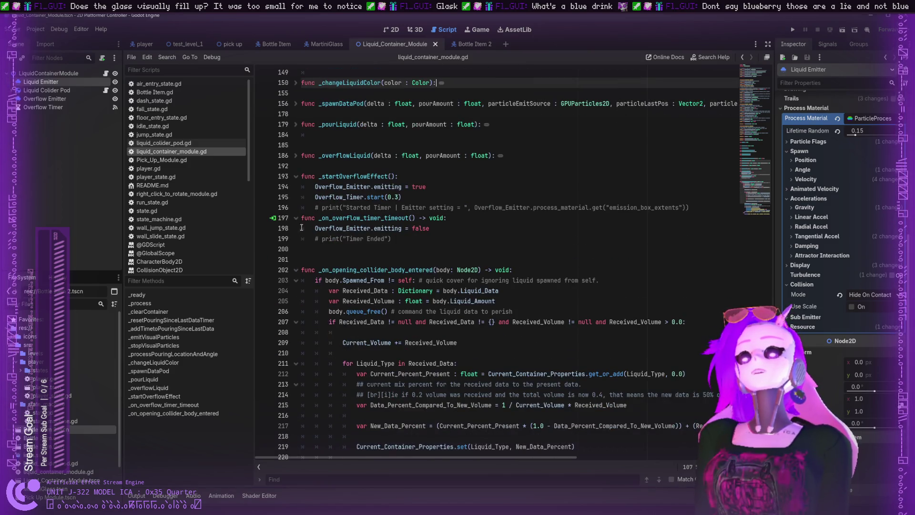
click(296, 219)
click(296, 249)
click(285, 167)
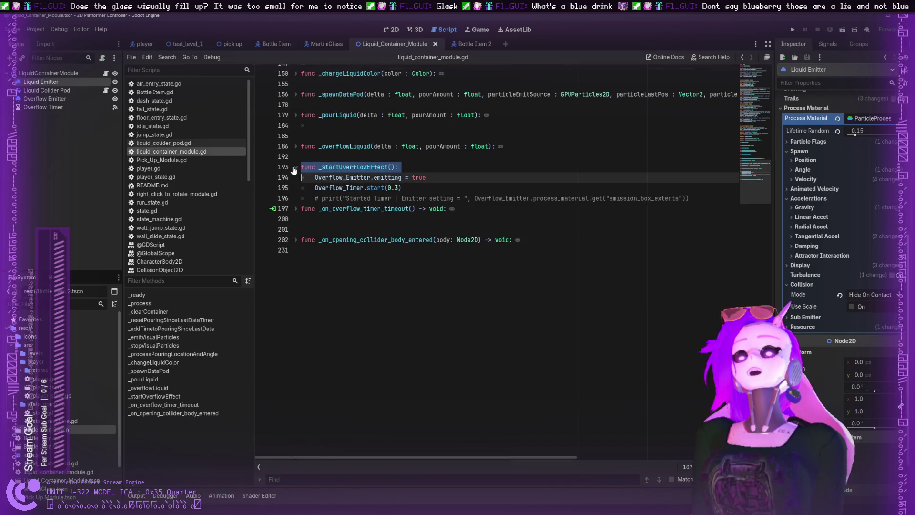
click(296, 166)
scroll(353, 274, up, 15)
click(354, 277)
scroll(333, 281, down, 5)
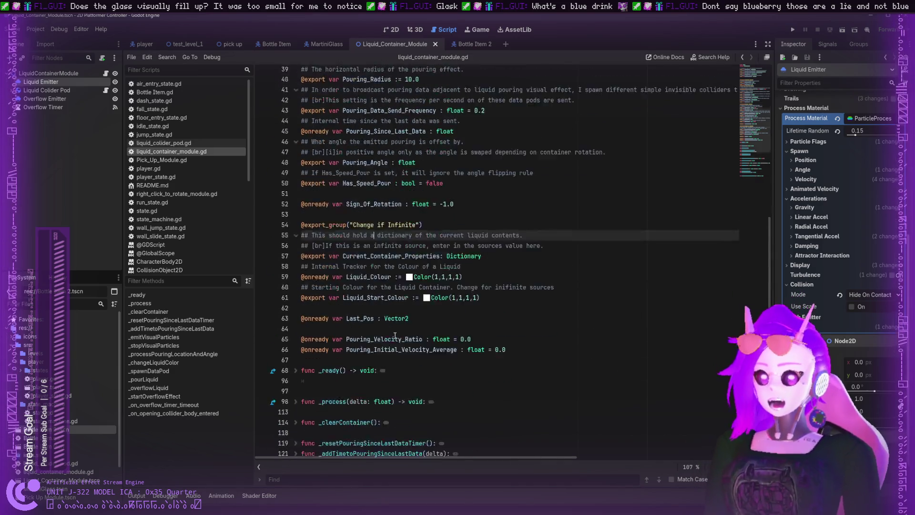
- Expand _ready and fold its Pick_Up_Module, Right_Click_To_Rotate_Module, Pouring_Emitter null checks and Is_Finite blocks
click(296, 261)
scroll(317, 199, down, 3)
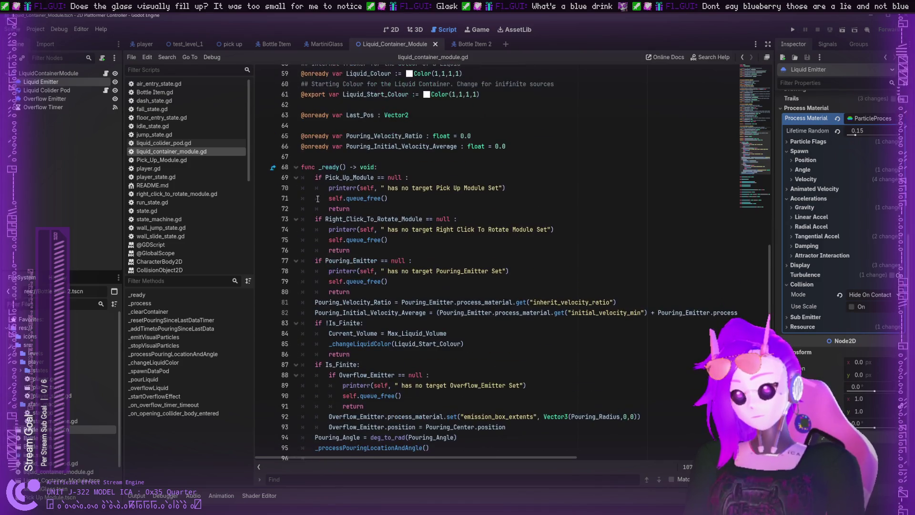
click(296, 177)
click(296, 188)
click(296, 198)
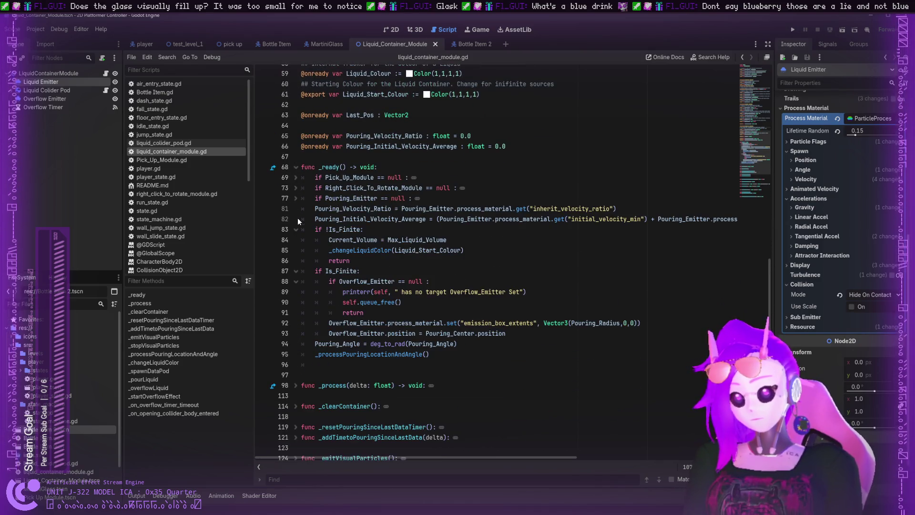
click(296, 230)
click(296, 240)
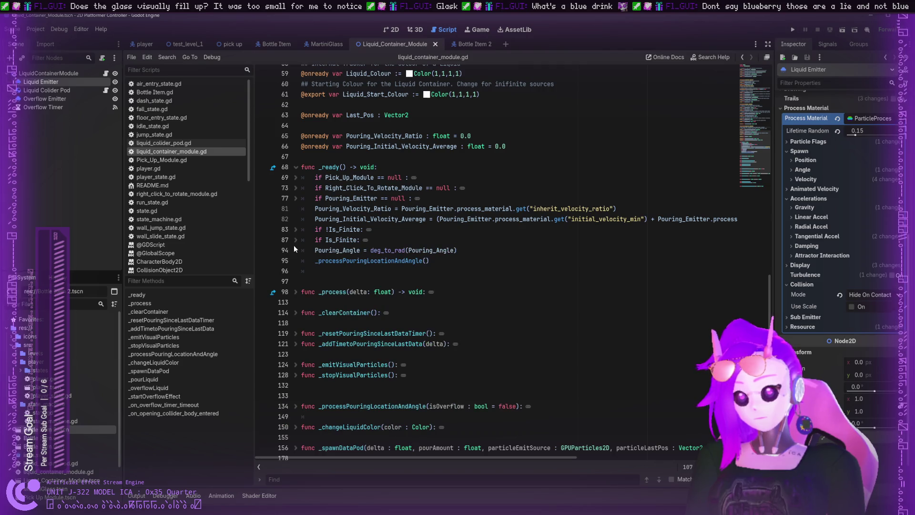
- Start a new line at the end of _ready and check the _emitVisualParticles code
click(470, 265)
key(Return)
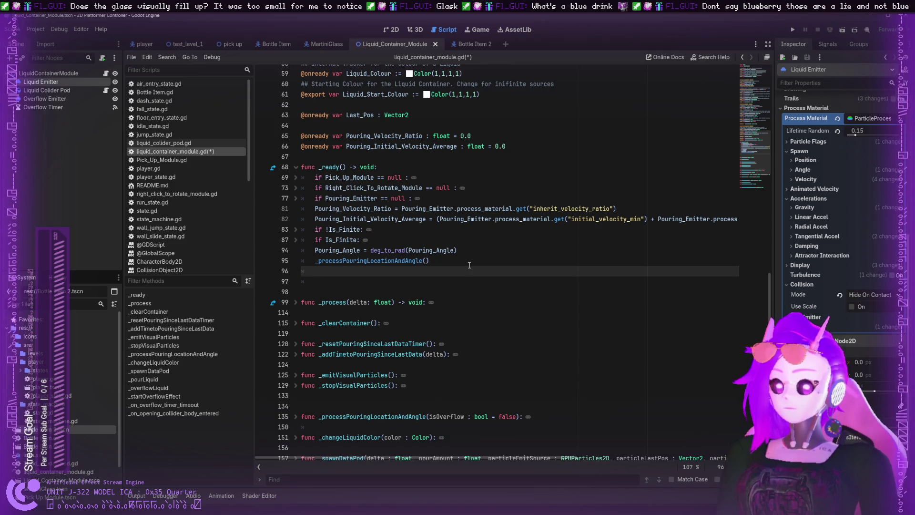
text(Particle)
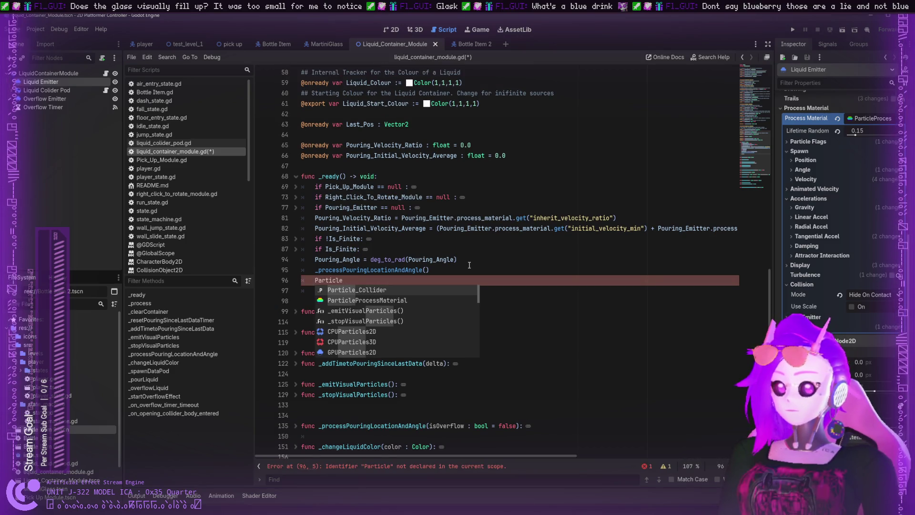
key(BackSpace)
key(BackSpace)
key(BackSpace)
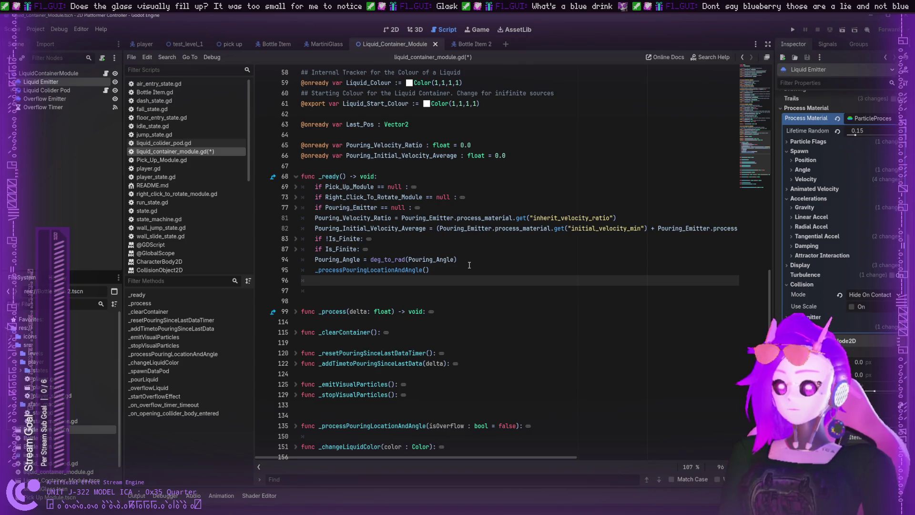
click(295, 384)
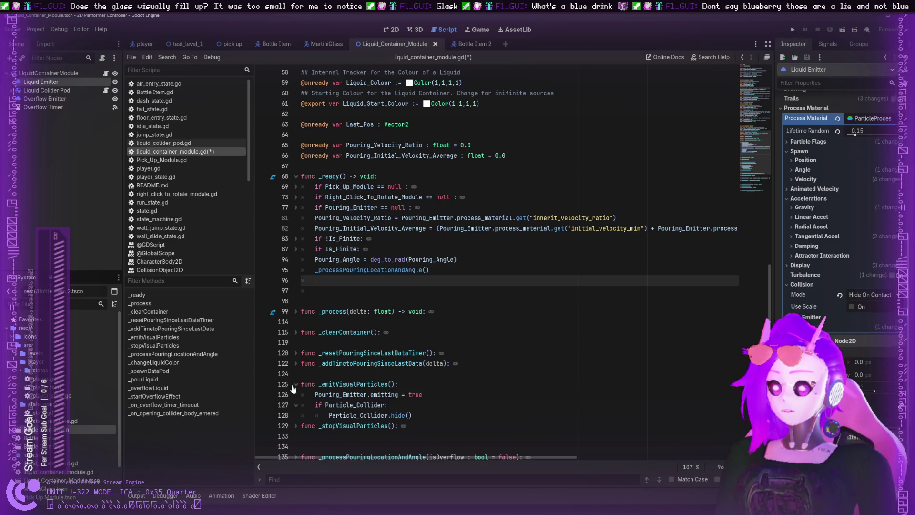
click(296, 384)
click(295, 385)
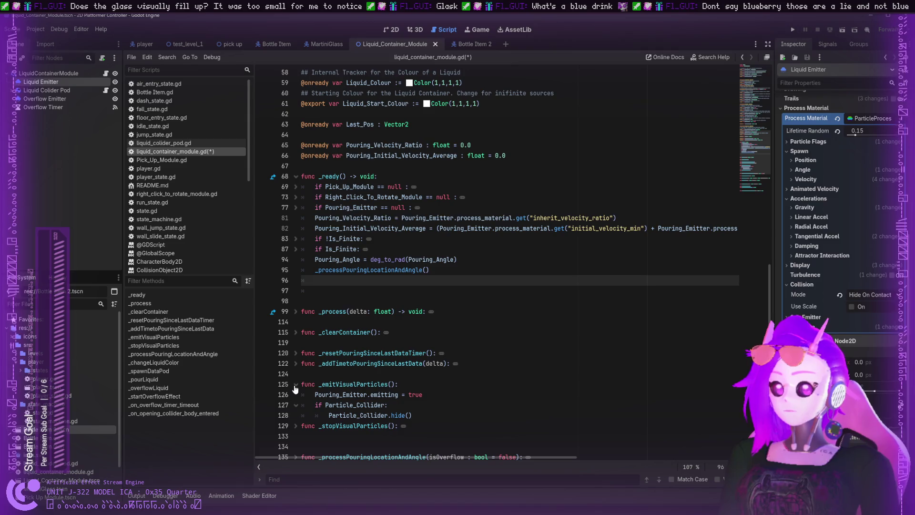
click(295, 384)
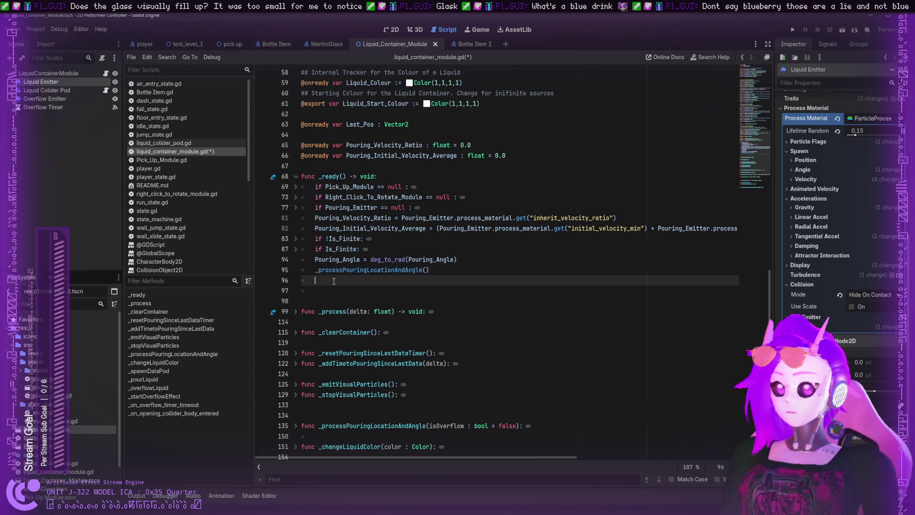
- Write Pouring_Emitter.process_material.create_placeholder() and open the PlaceholderMaterial help
text(Pouring)
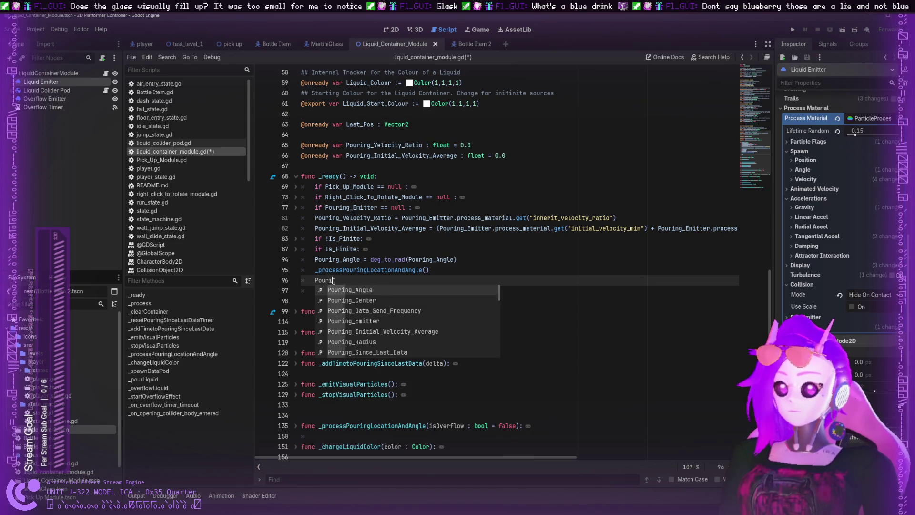
text(_Emitter)
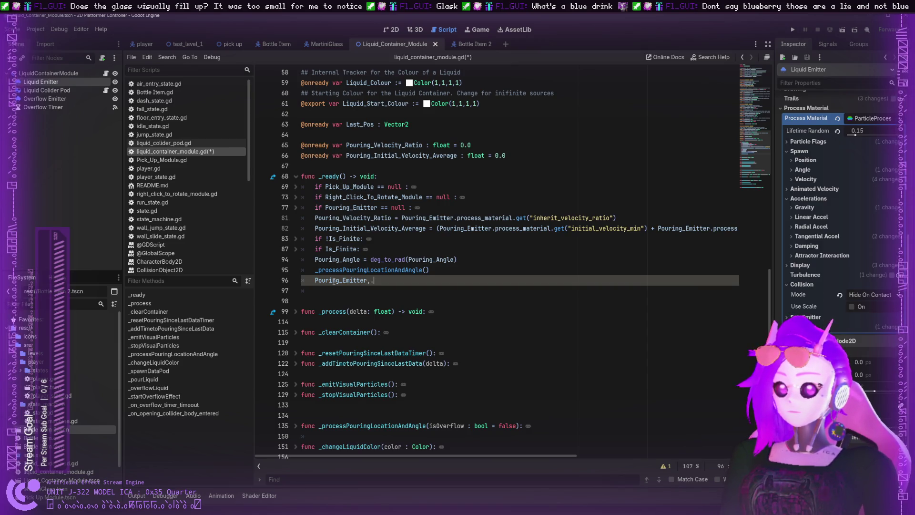
text(.)
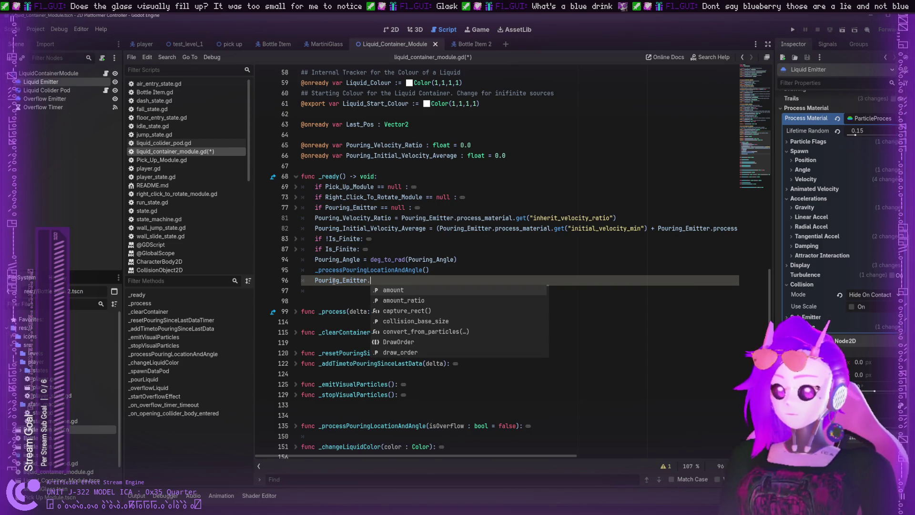
text(Proce)
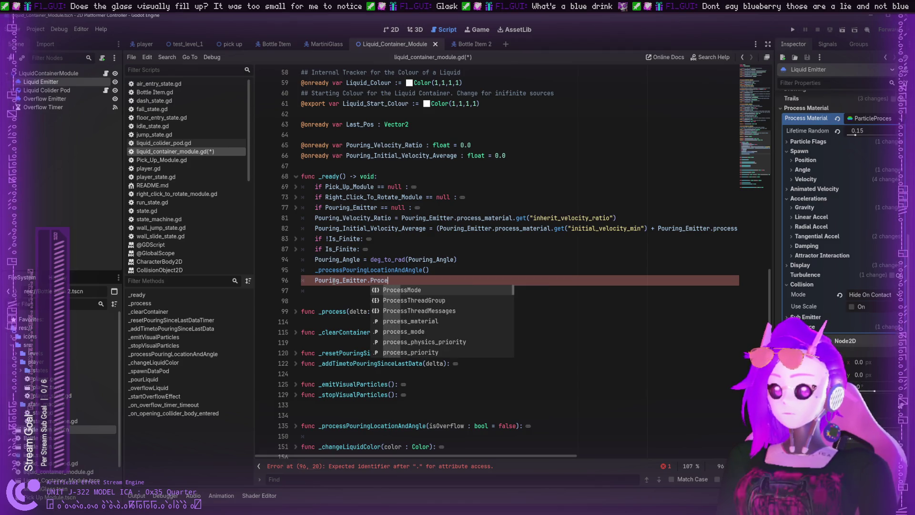
text(_ma)
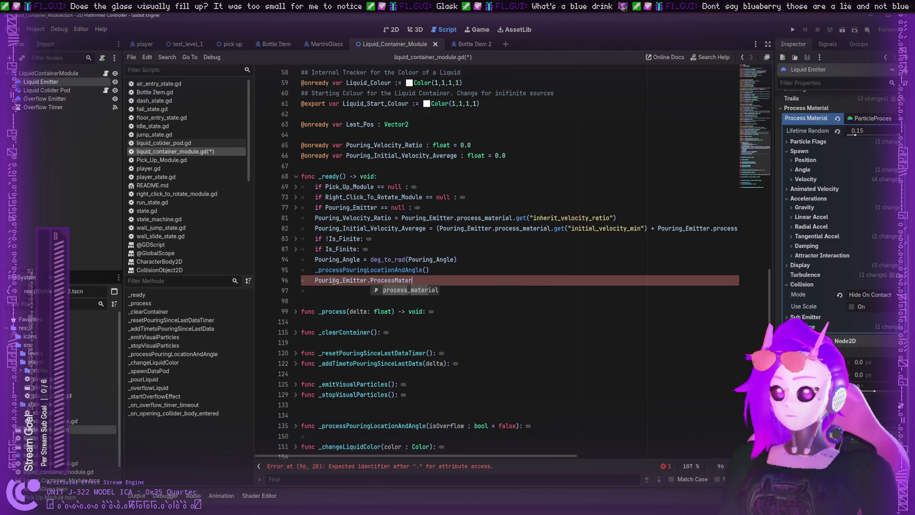
key(Return)
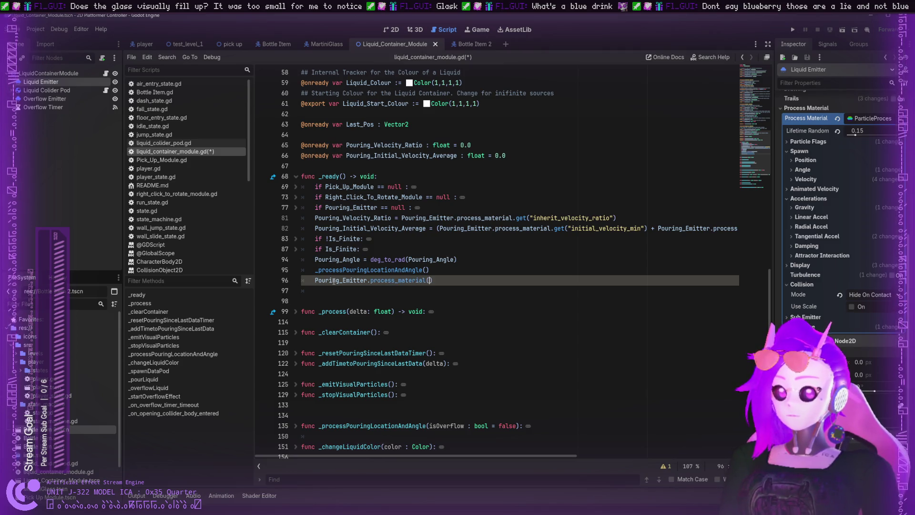
text(.)
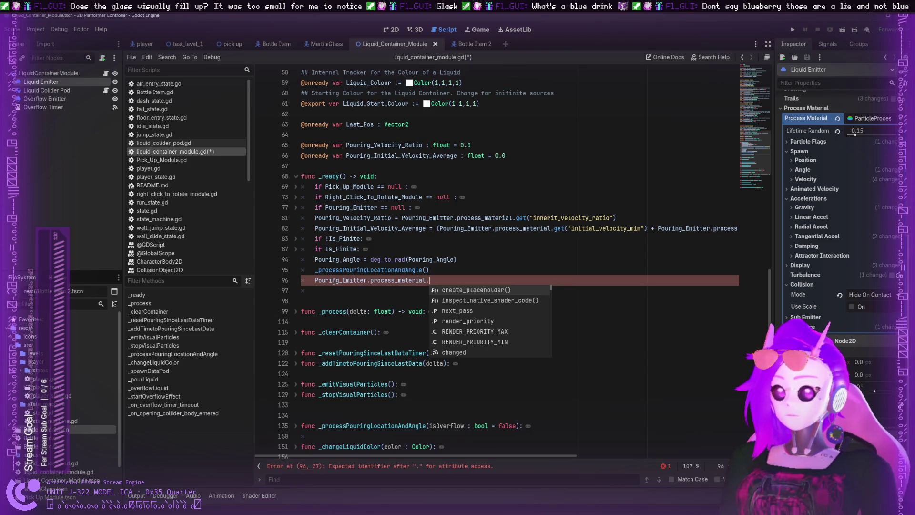
click(479, 290)
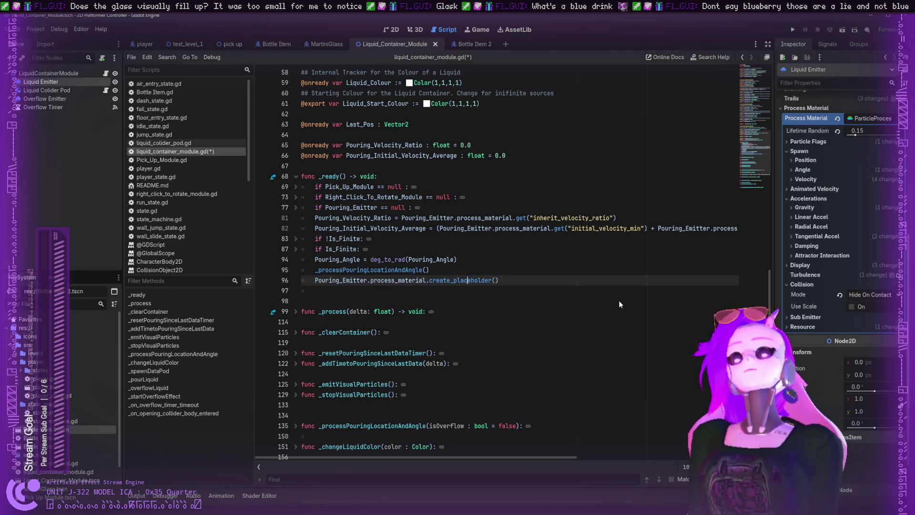
key(alt+F1)
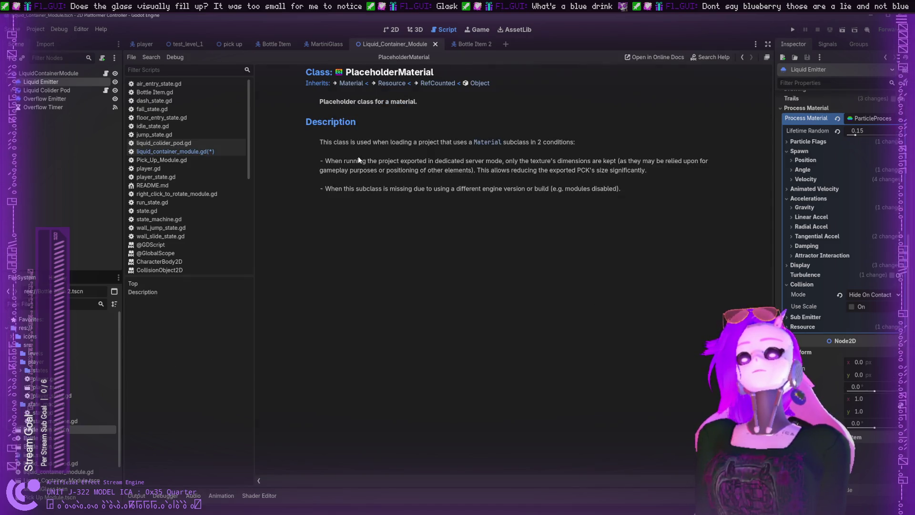
- Read PlaceholderMaterial's description of project loading and dedicated server mode, then follow the Material link
drag(367, 142, 456, 143)
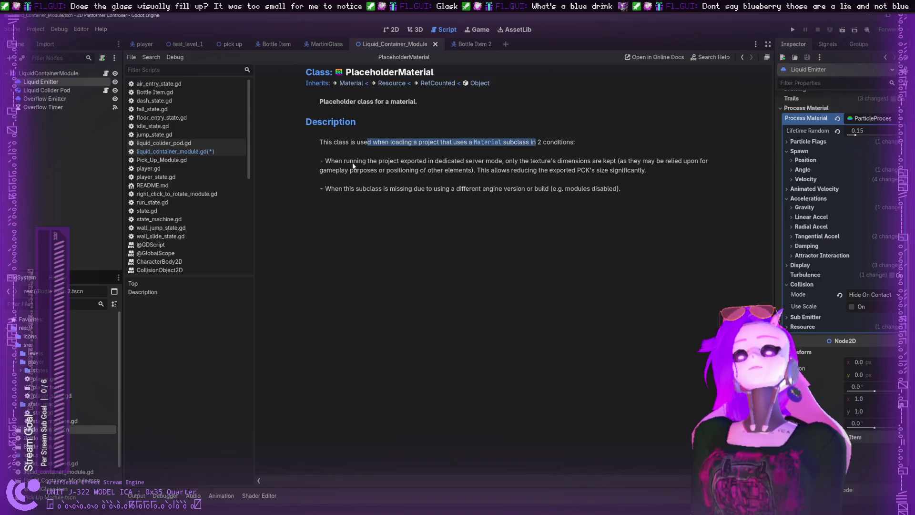
mouse_move(325, 161)
mouse_down()
mouse_move(604, 162)
mouse_move(368, 175)
mouse_move(407, 189)
mouse_up()
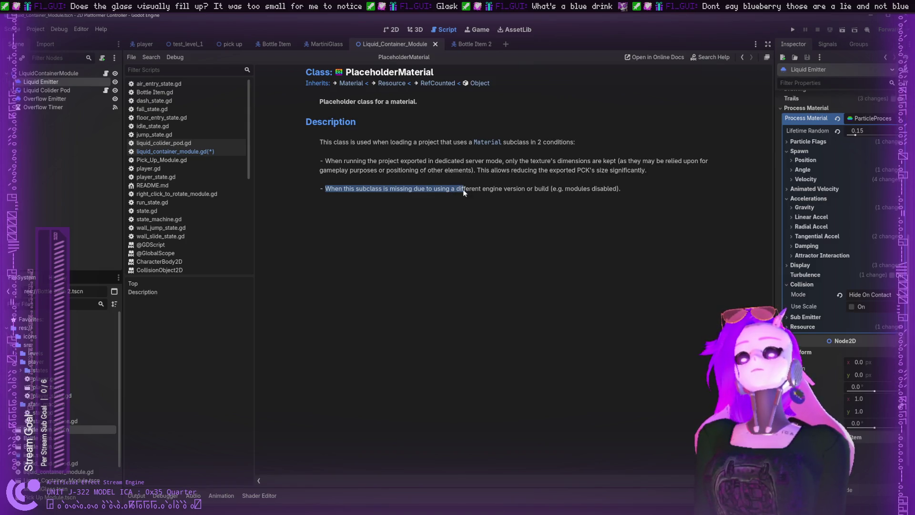
click(436, 142)
drag(436, 141, 460, 144)
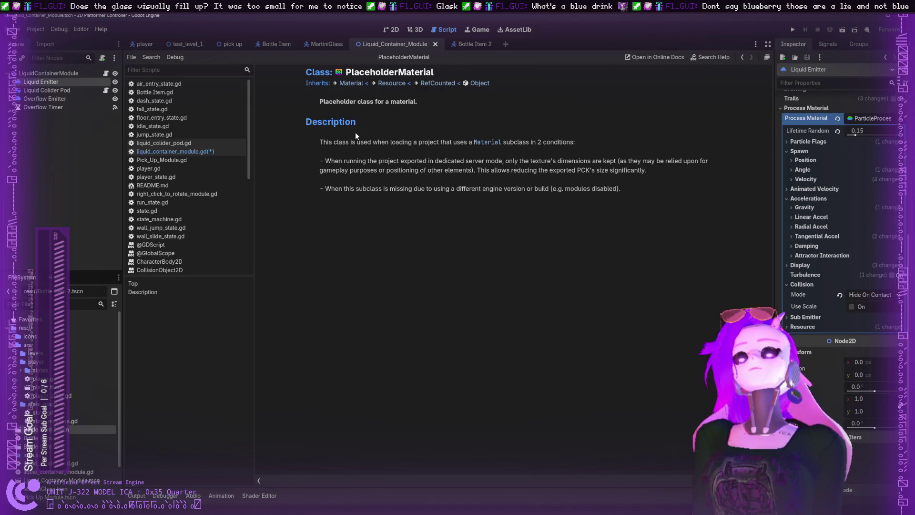
click(487, 142)
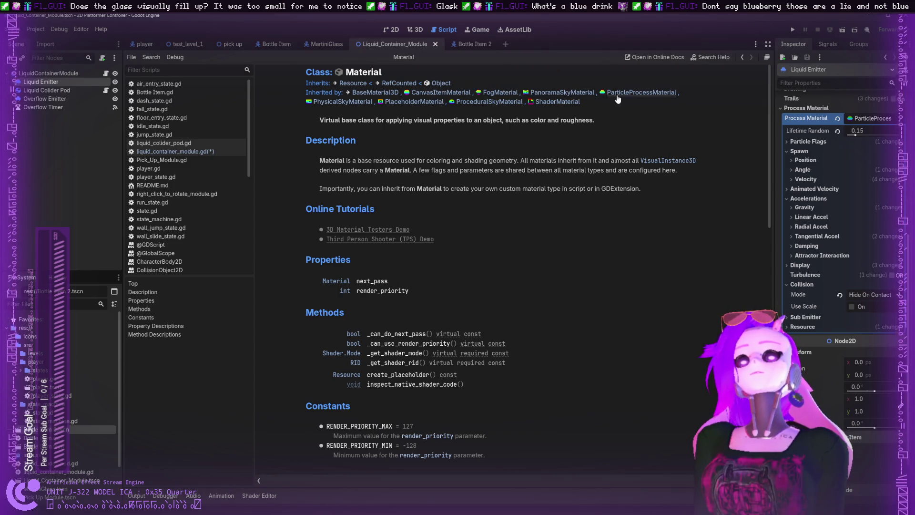
- Read through the ParticleProcessMaterial help page, then follow its GPUParticles2D link
click(634, 92)
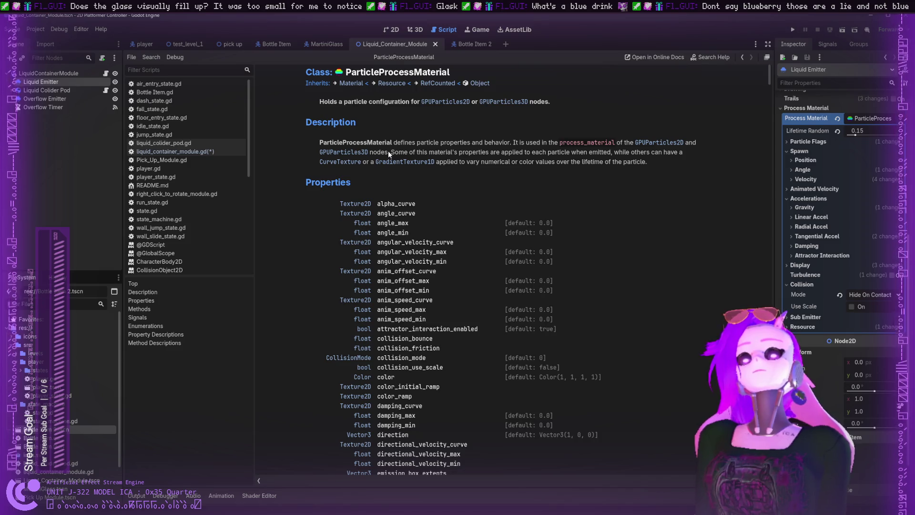
scroll(388, 150, down, 3)
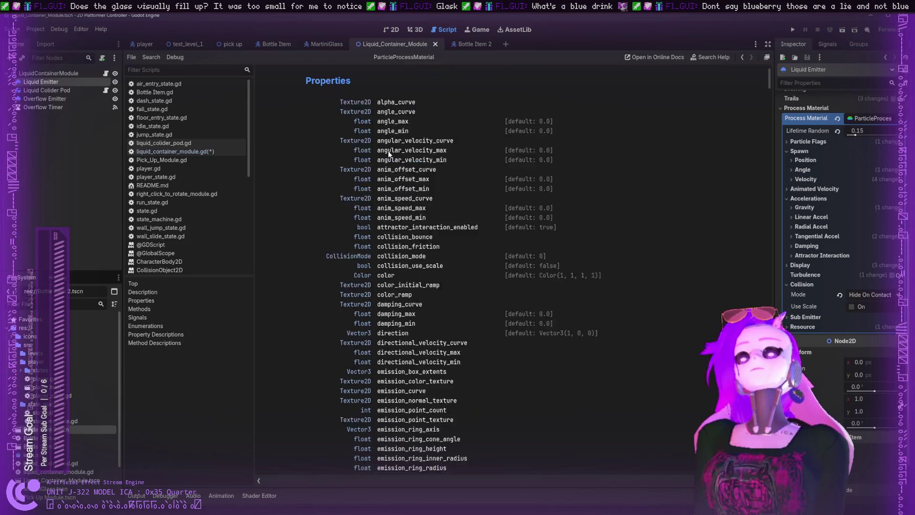
scroll(388, 151, up, 2)
scroll(388, 151, down, 15)
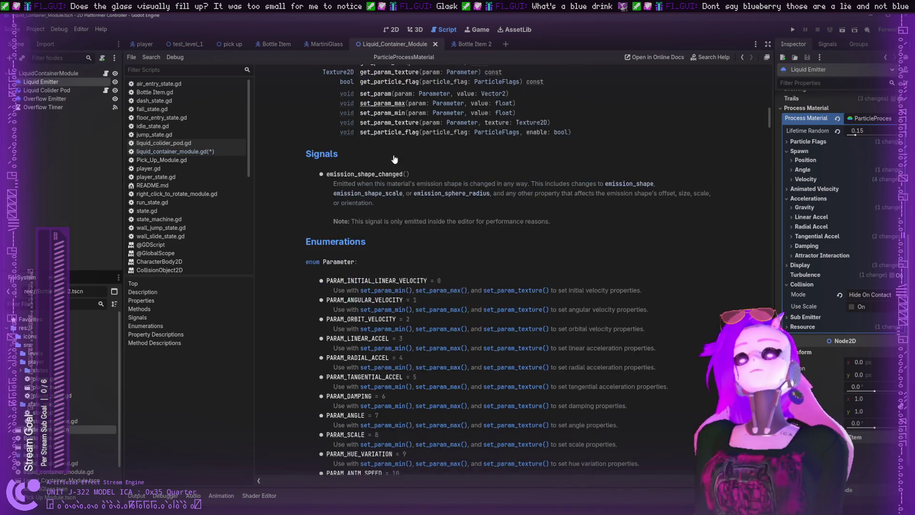
scroll(437, 157, down, 5)
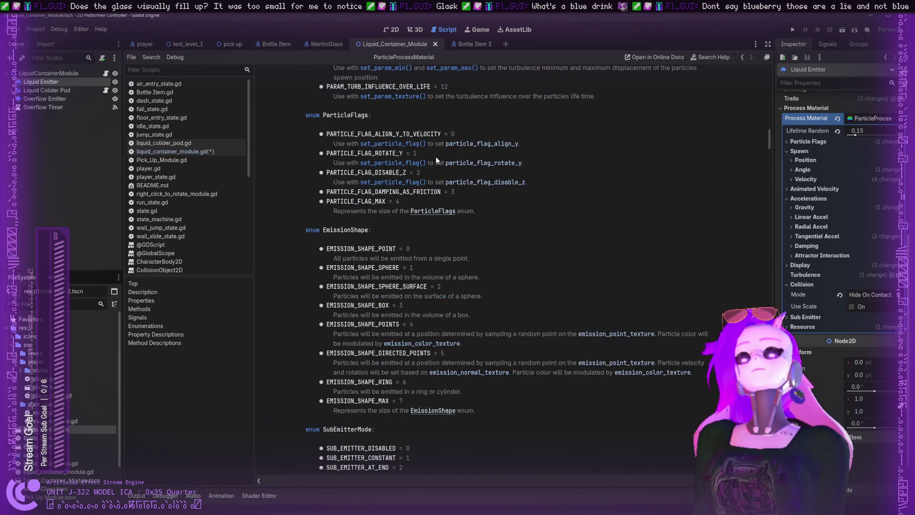
scroll(436, 156, down, 5)
scroll(427, 160, down, 20)
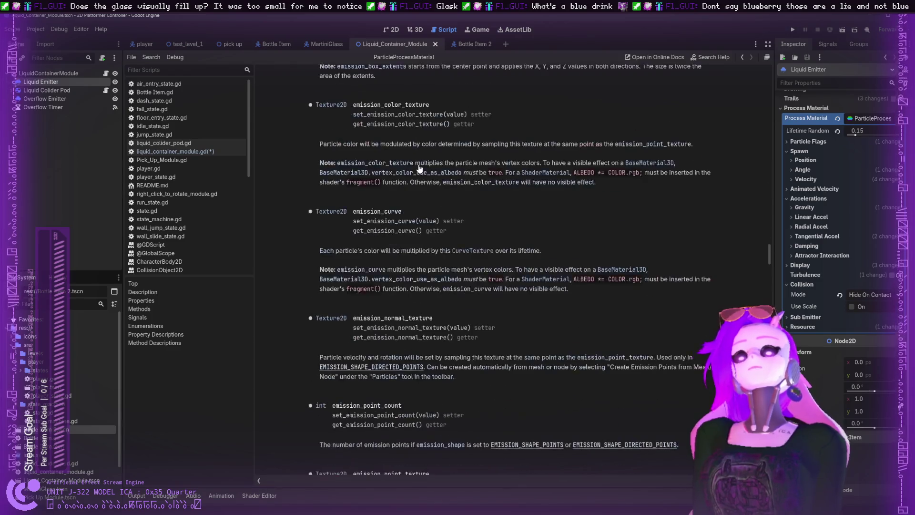
scroll(426, 162, down, 20)
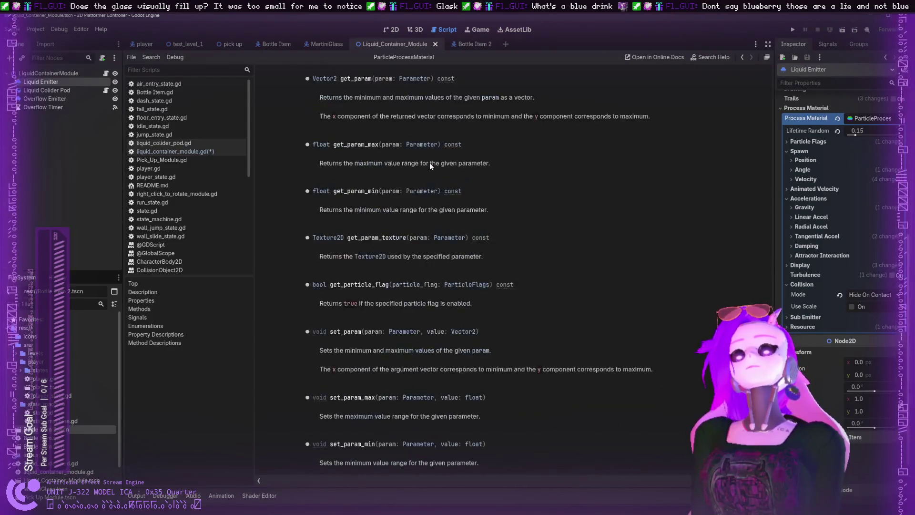
scroll(428, 170, up, 15)
scroll(428, 168, up, 15)
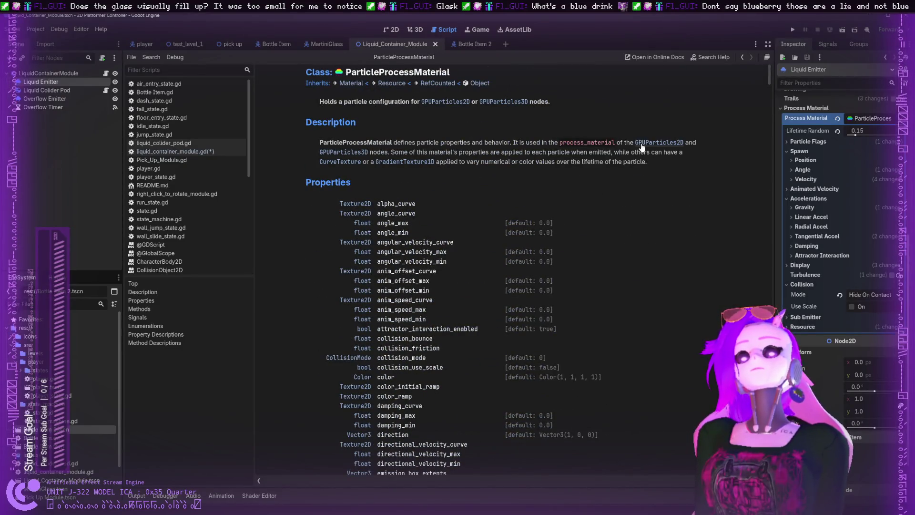
click(658, 143)
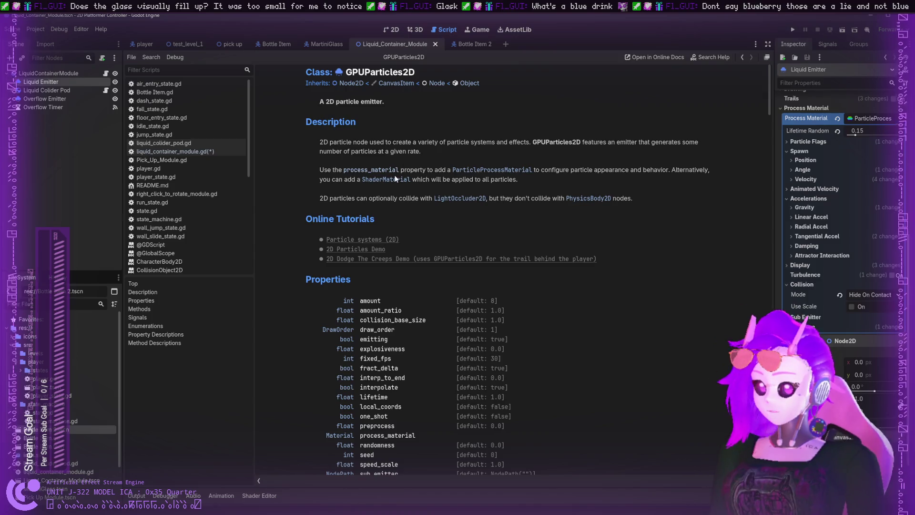
- Search the page for "material" and step through the ShaderMaterial, process_material and collision matches
key(ctrl+f)
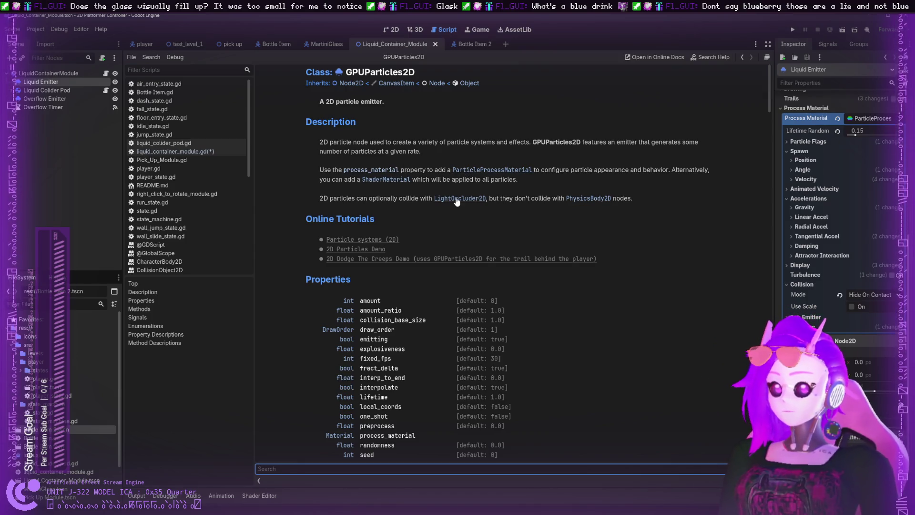
text(Duplicate)
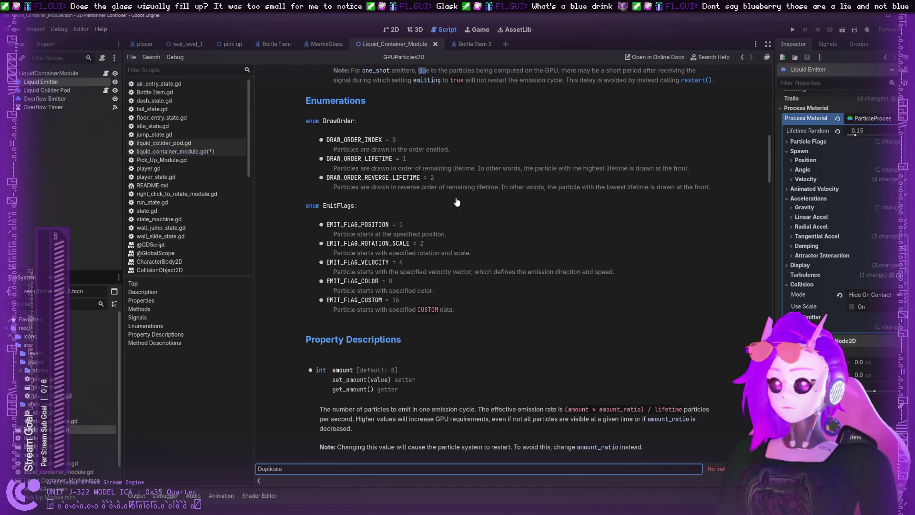
key(BackSpace)
key(BackSpace)
key(BackSpace)
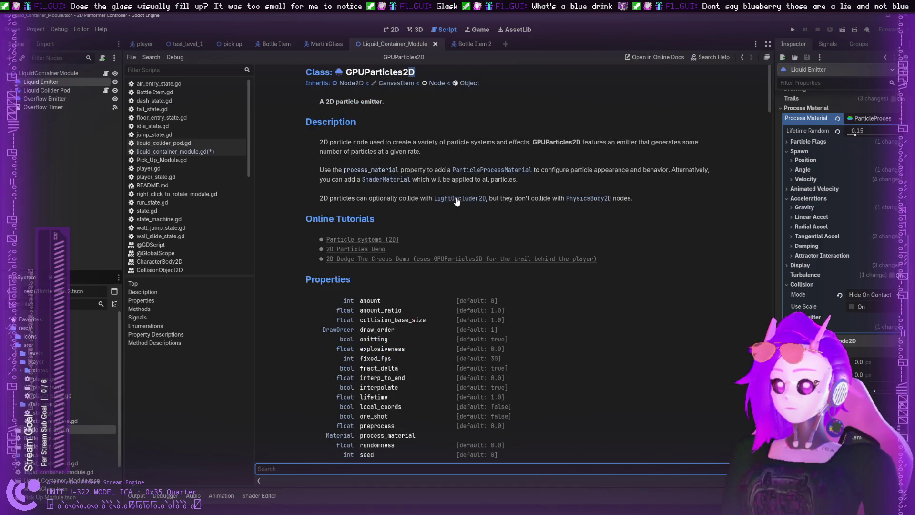
text(create )
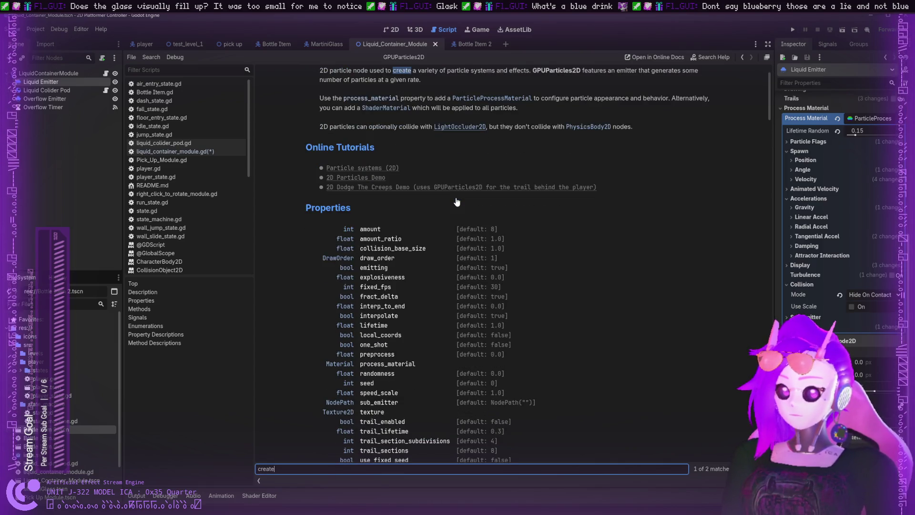
text(mater)
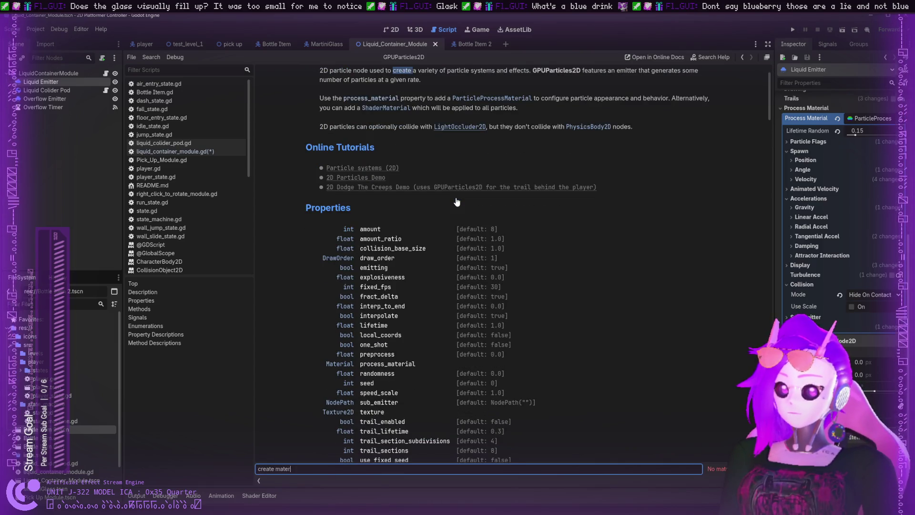
key(BackSpace)
key(BackSpace)
key(BackSpace)
text(material)
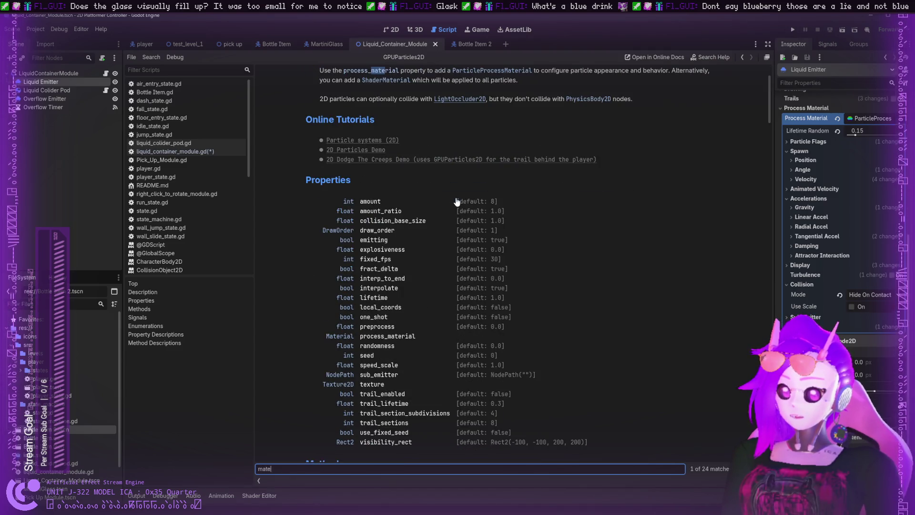
key(Return)
key(Return)
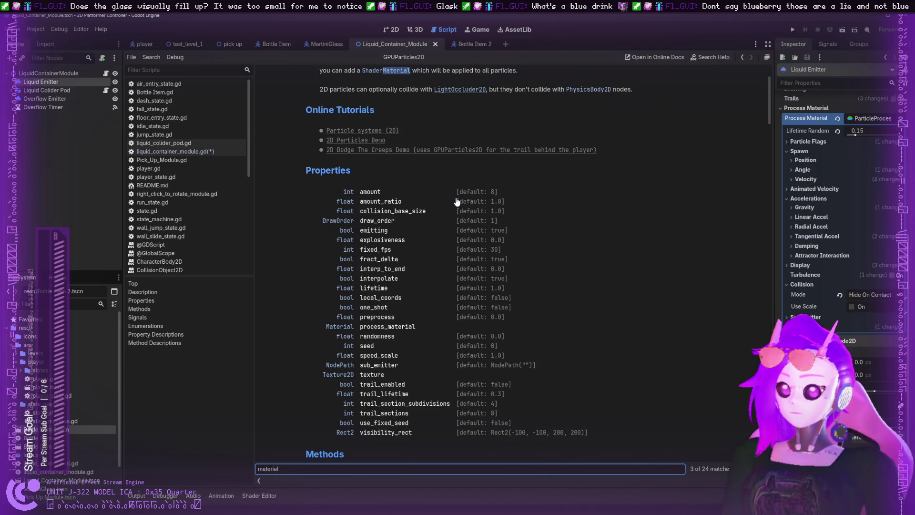
key(Return)
key(Return)
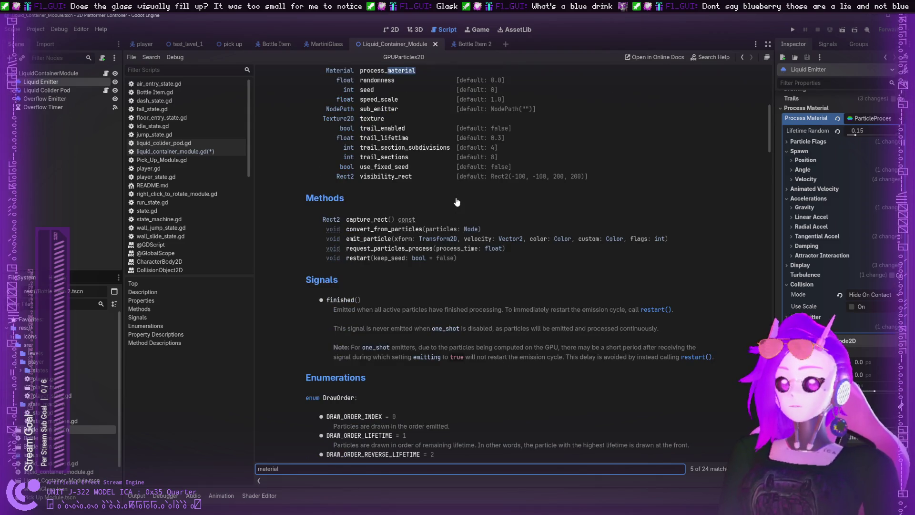
key(Return)
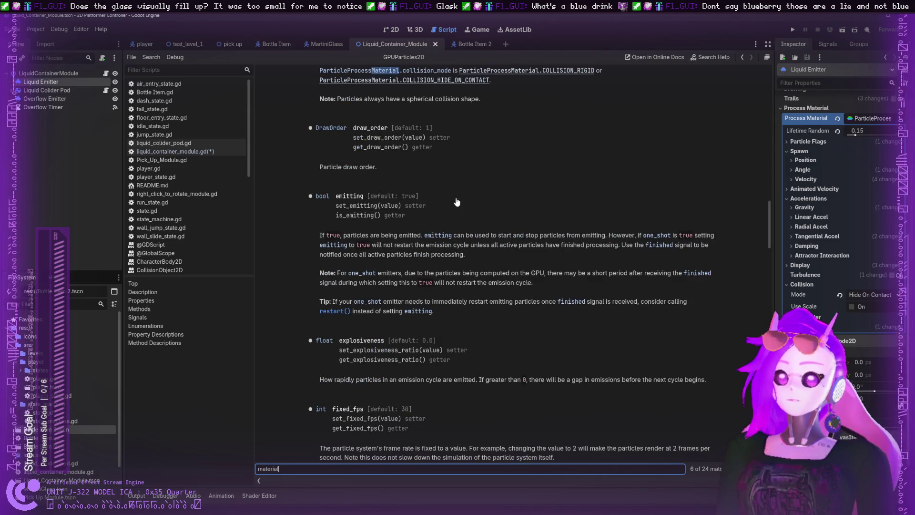
key(Return)
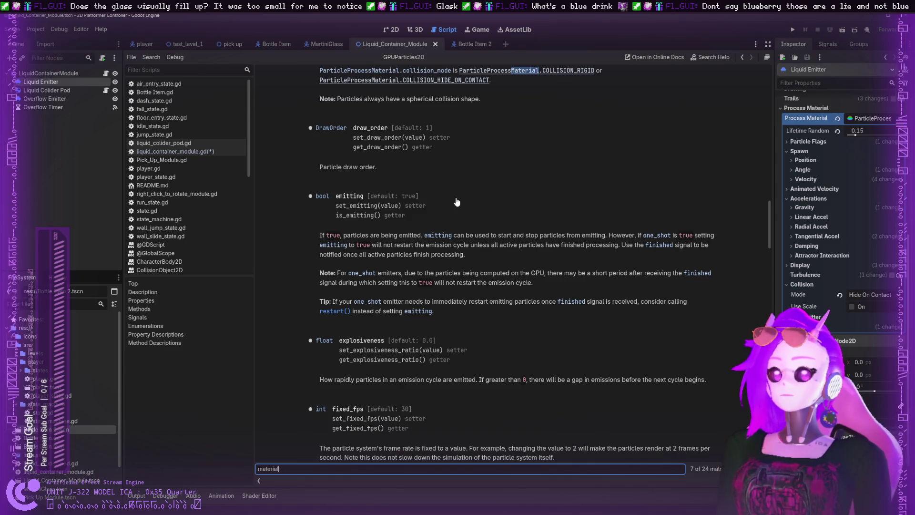
key(Return)
- Step through the interpolate note, set/get_process_material, ShaderMaterial and CanvasItem.material matches
key(Return)
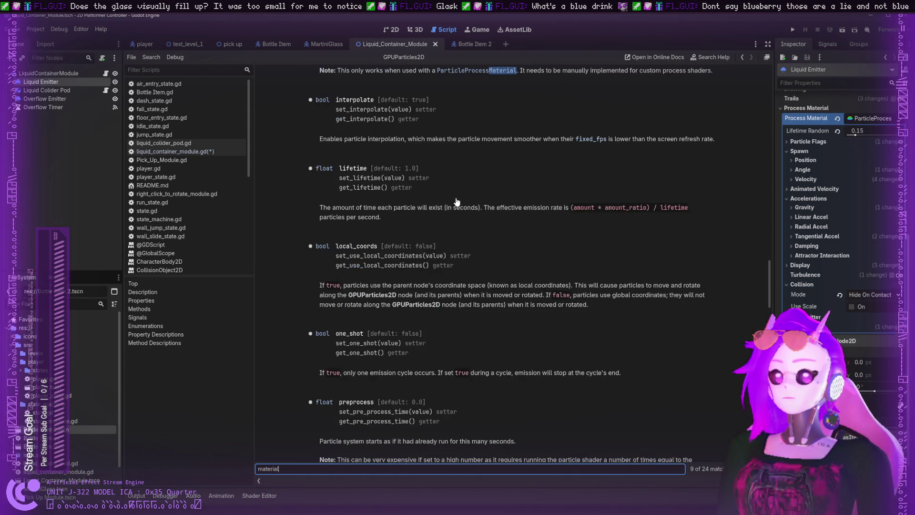
key(Return)
key(Return)
key(Return)
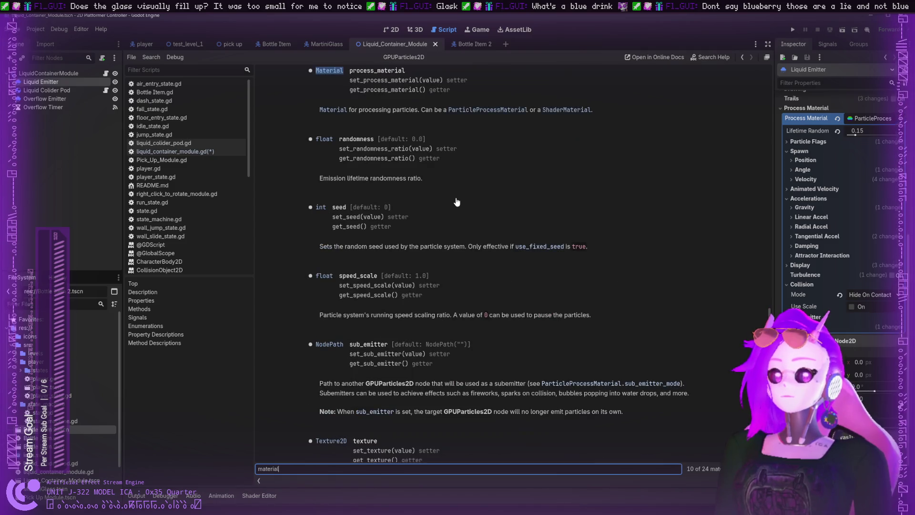
key(Return)
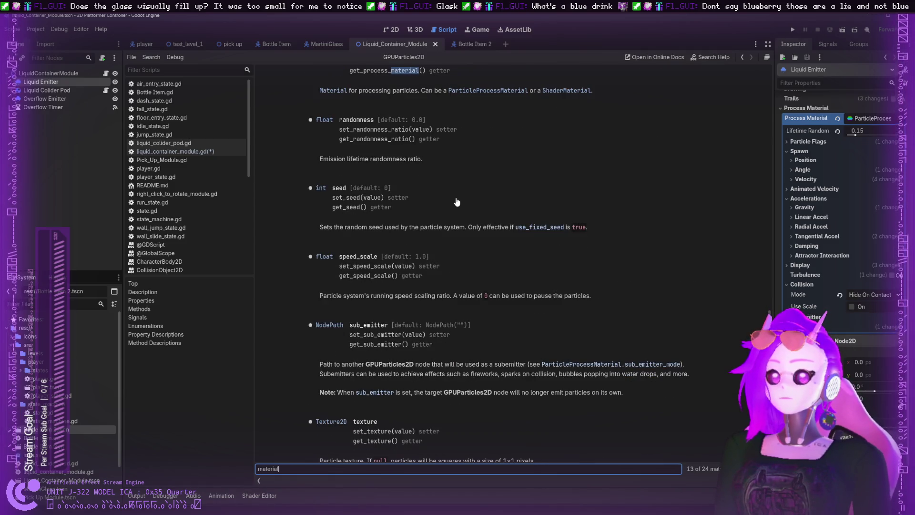
key(Return)
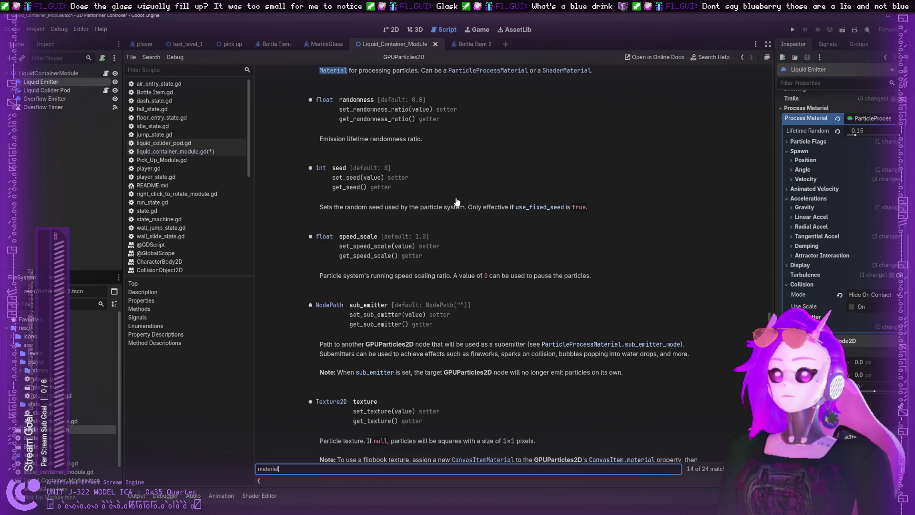
key(Return)
key(Return)
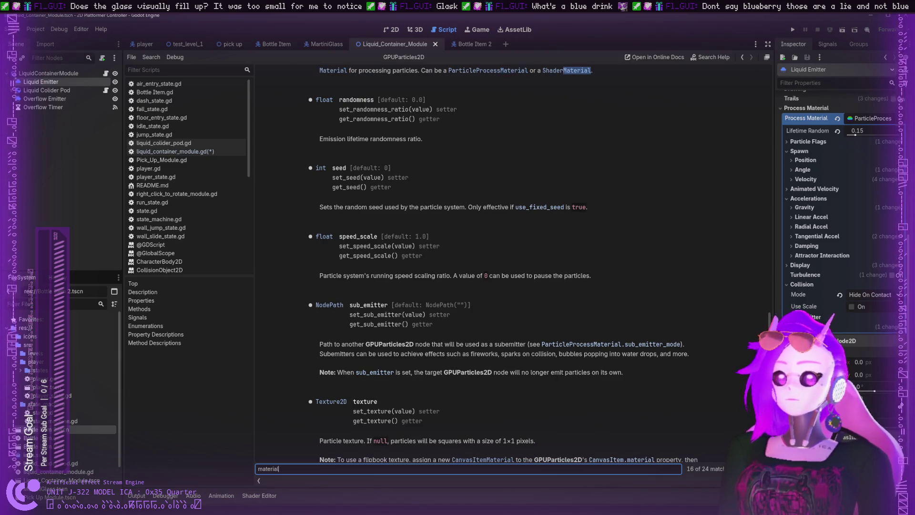
key(Return)
key(Return)
key(Return)
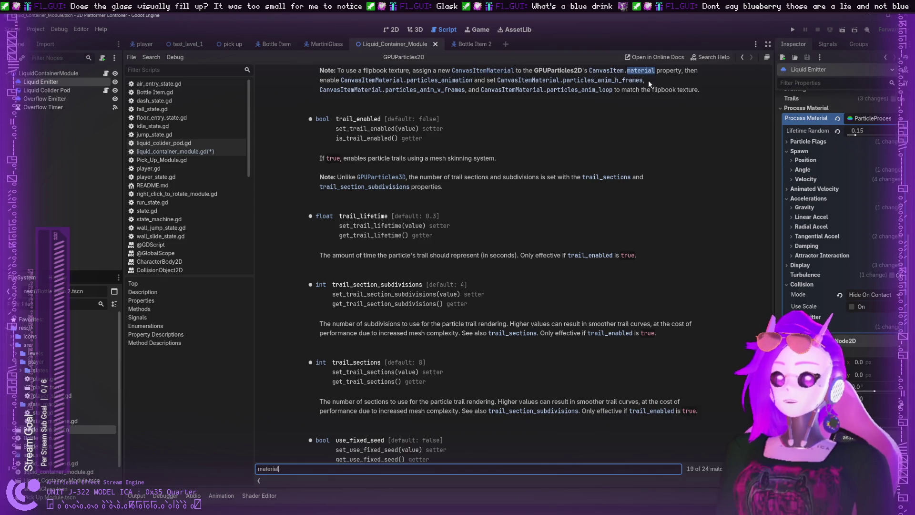
scroll(594, 80, up, 5)
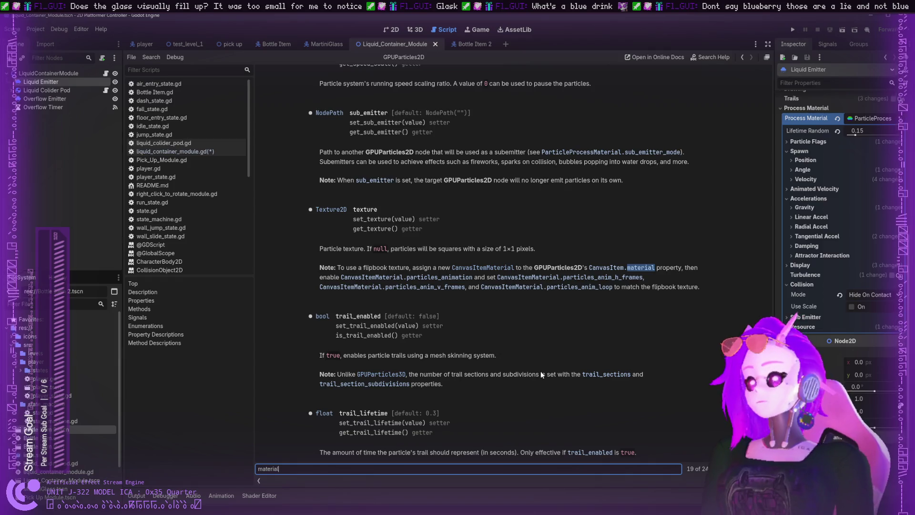
scroll(541, 371, down, 10)
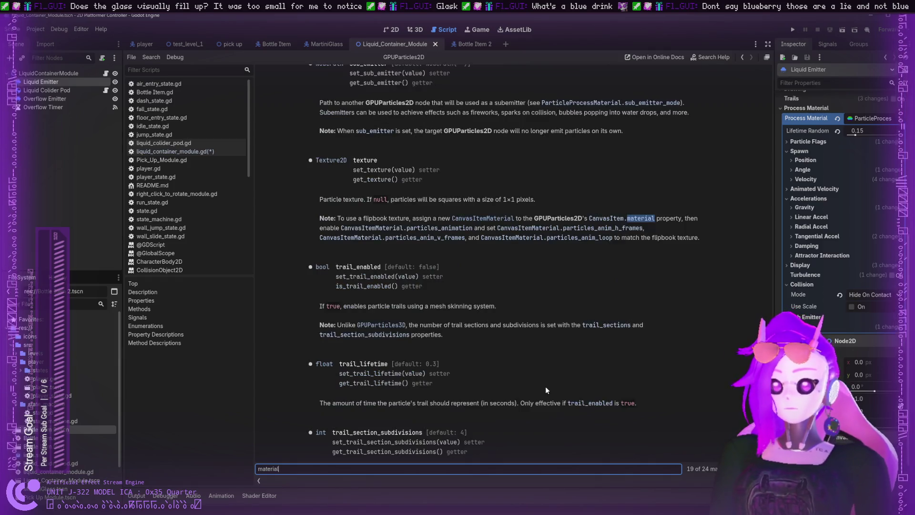
scroll(376, 314, down, 2)
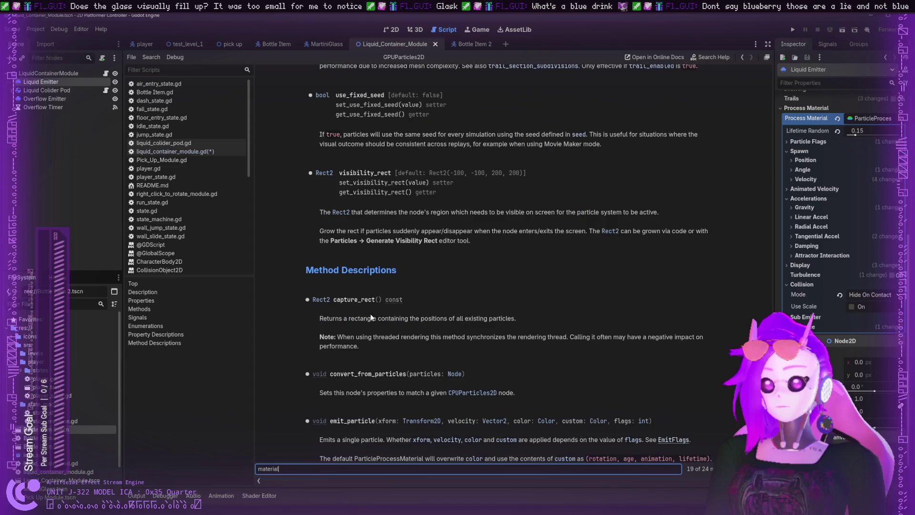
scroll(353, 300, down, 4)
scroll(351, 300, down, 4)
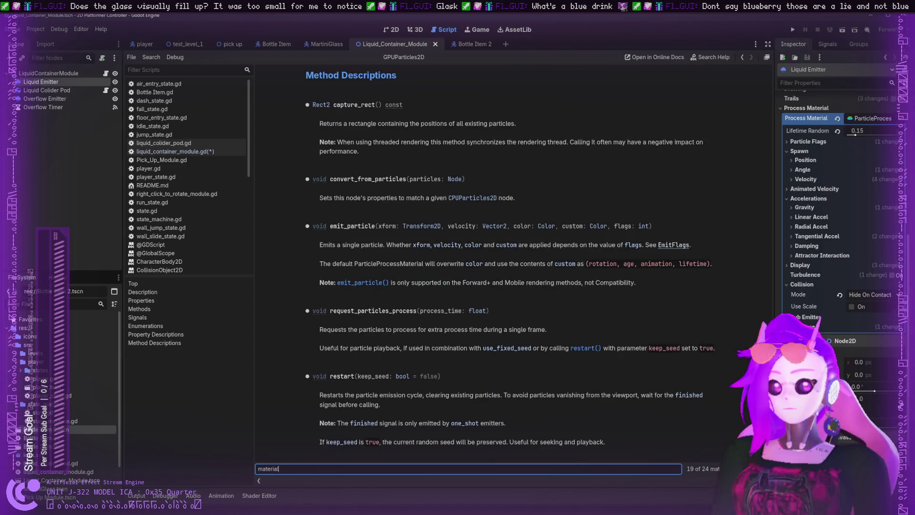
- Cycle the "material" matches back round to the process_material property and collision text
key(Return)
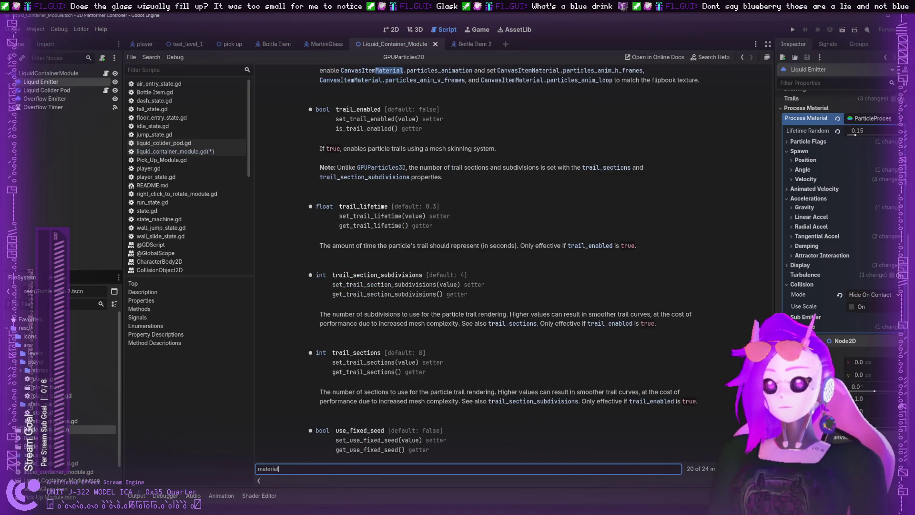
key(Return)
key(Return)
key(Return)
key(Return)
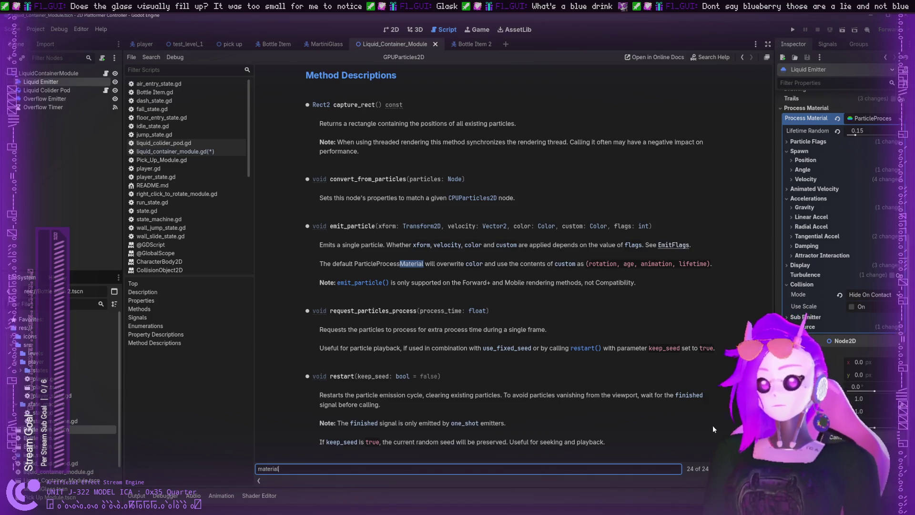
key(Return)
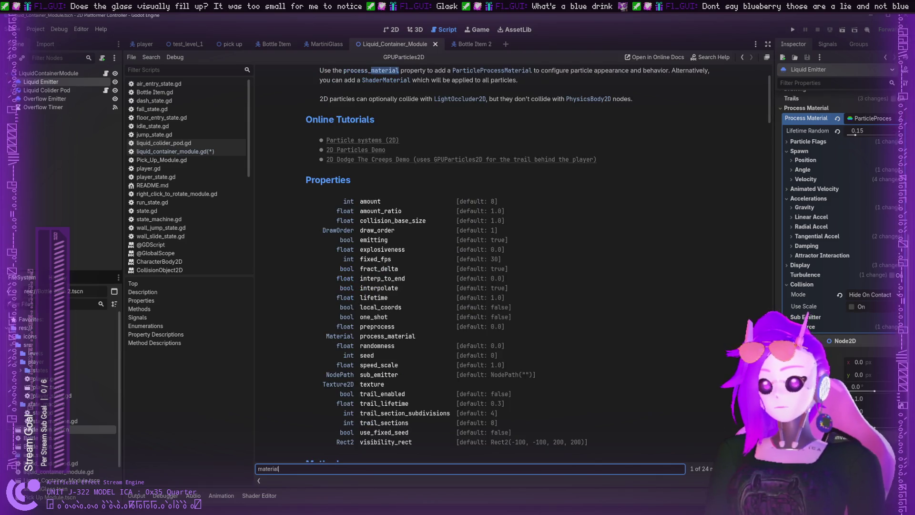
key(Return)
key(Return)
key(Return)
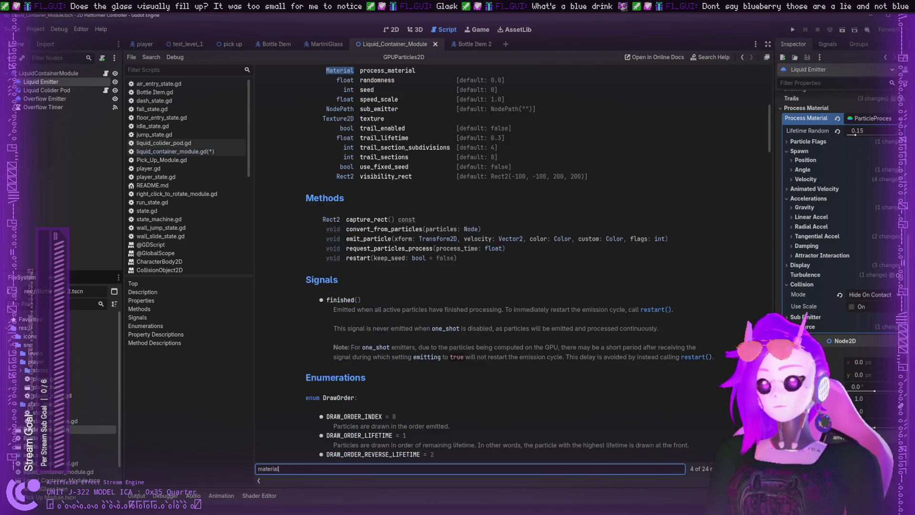
key(Return)
key(Return)
key(Return)
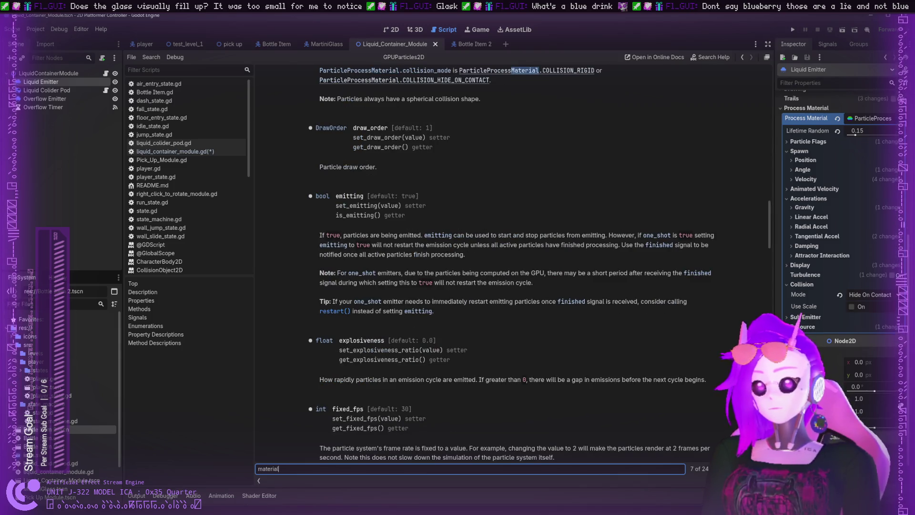
scroll(553, 316, up, 20)
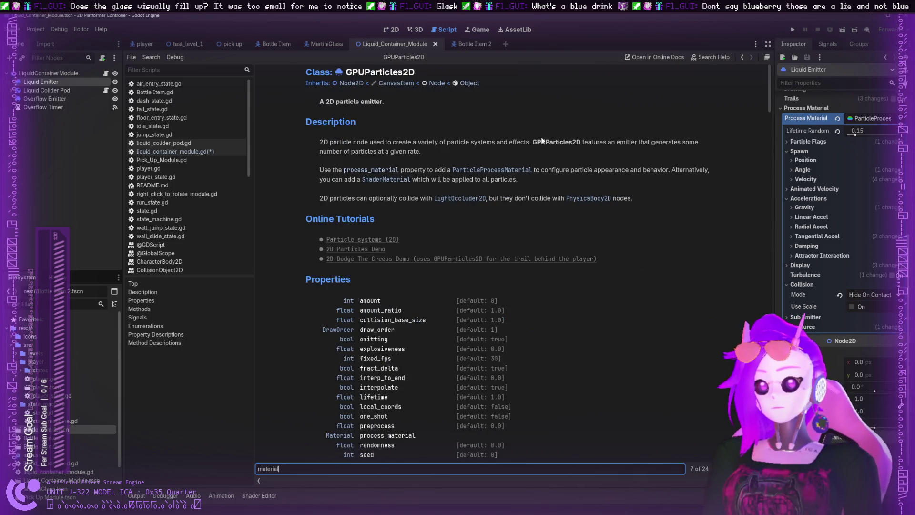
- Open the ParticleProcessMaterial reference from GPUParticles2D and read through its property list
click(492, 171)
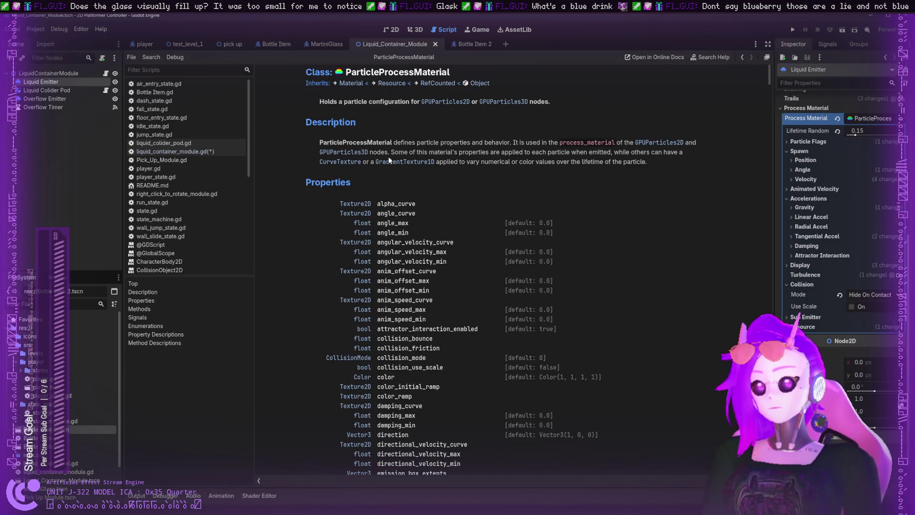
scroll(405, 191, down, 10)
scroll(406, 191, down, 15)
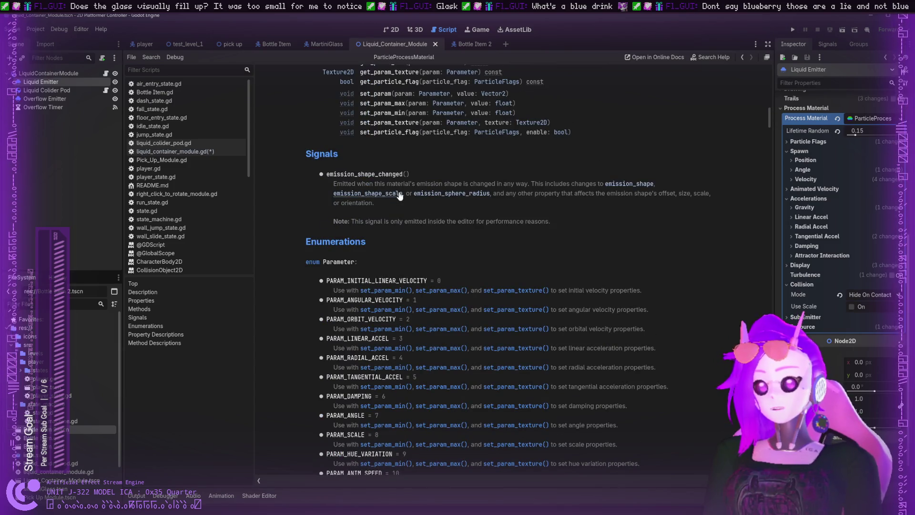
scroll(397, 198, down, 15)
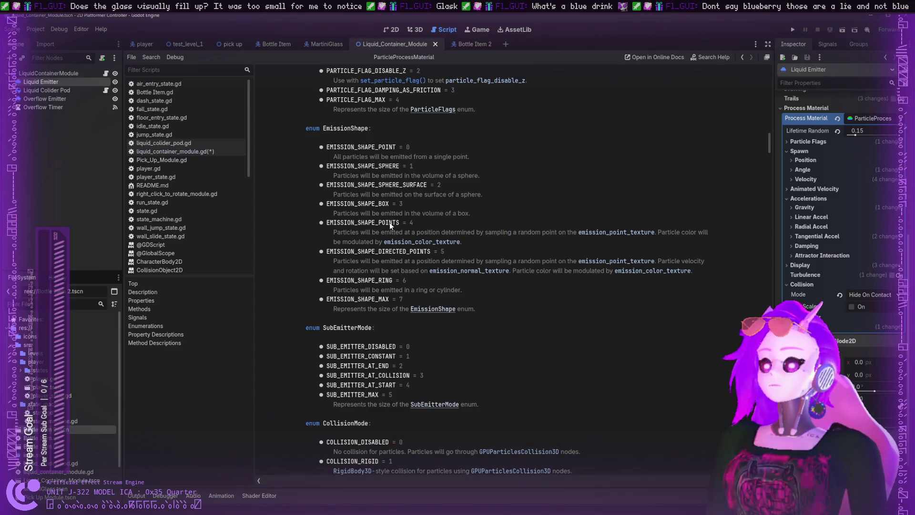
scroll(390, 222, down, 8)
scroll(381, 231, down, 2)
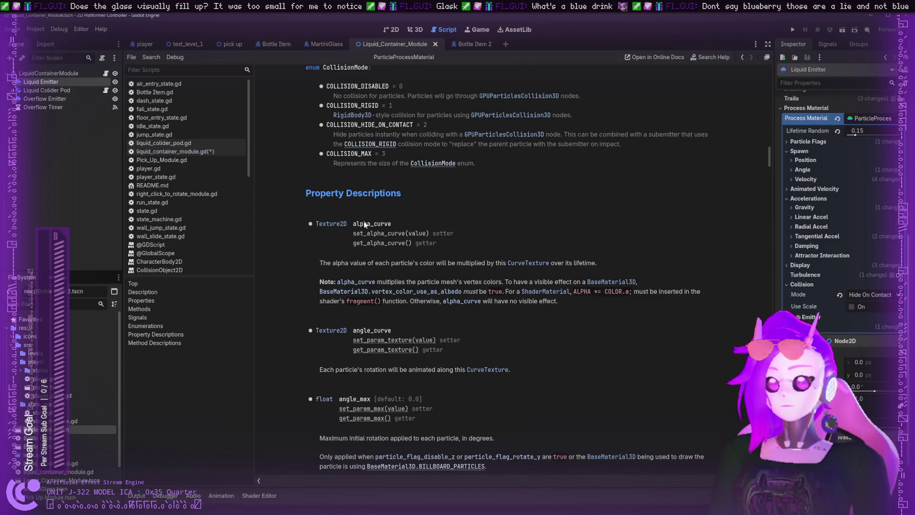
scroll(365, 223, down, 6)
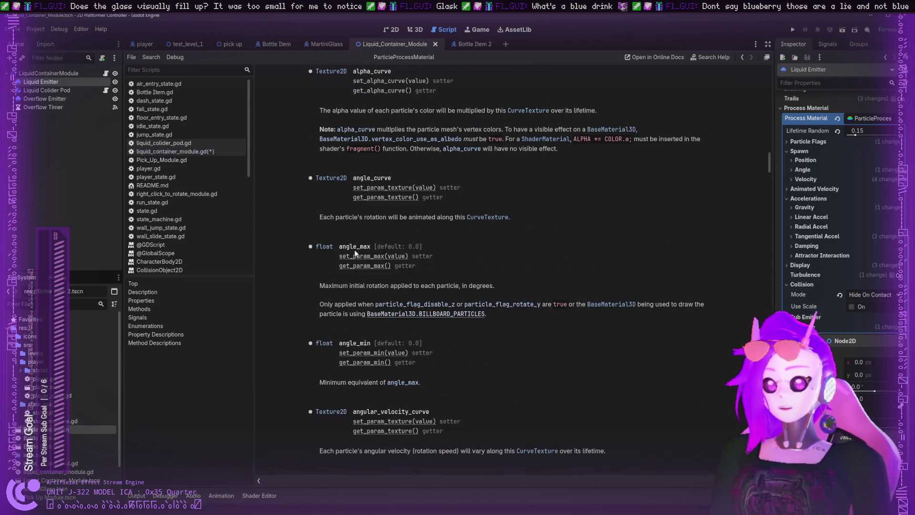
scroll(353, 352, down, 4)
scroll(354, 337, down, 2)
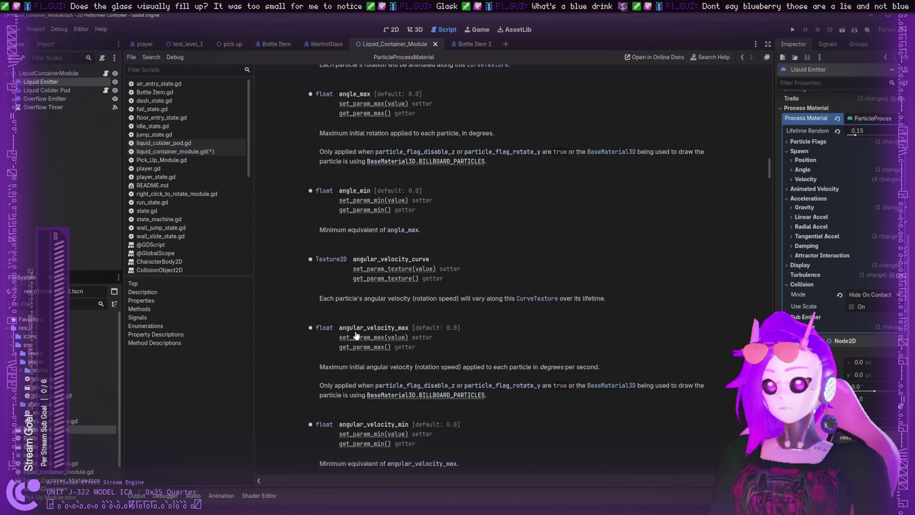
scroll(356, 335, down, 7)
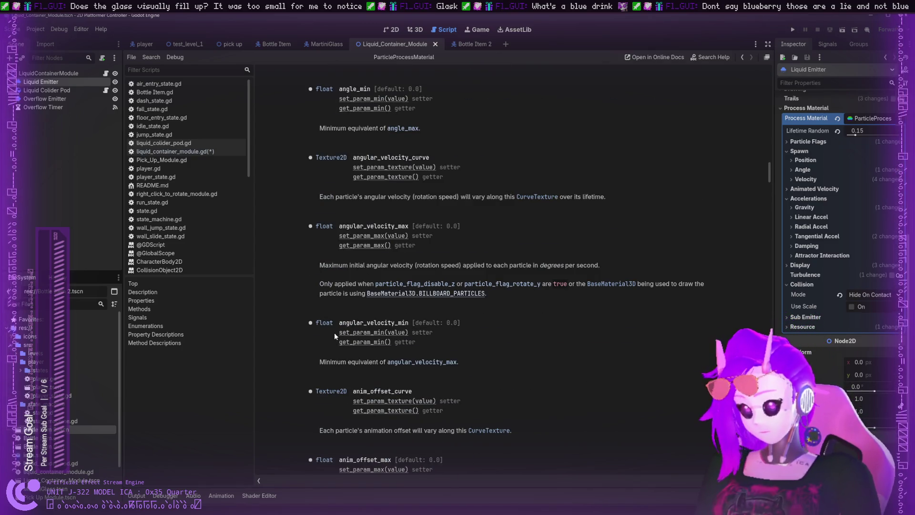
scroll(334, 334, down, 3)
scroll(334, 332, down, 12)
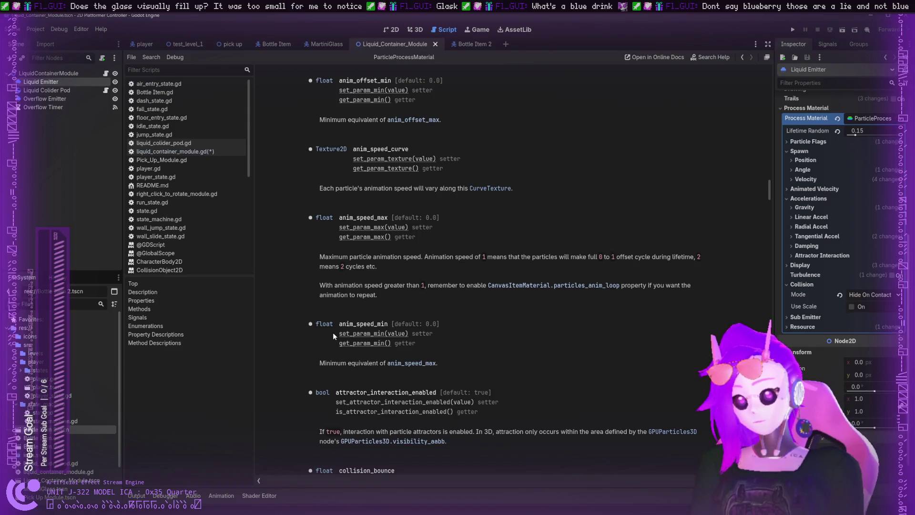
scroll(333, 333, down, 4)
scroll(328, 336, down, 4)
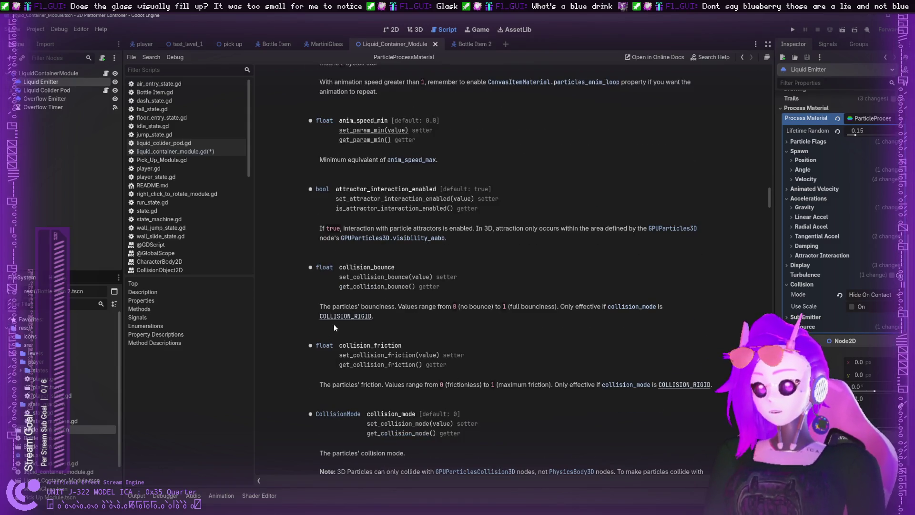
- Read the ParticleProcessMaterial enumerations and method descriptions, then return to liquid_container_module.gd
drag(354, 345, 401, 345)
scroll(386, 343, down, 8)
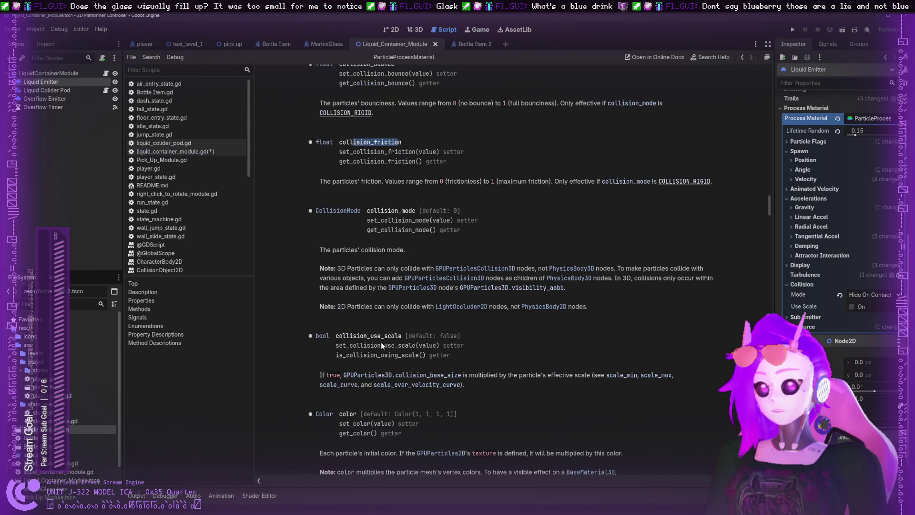
scroll(379, 343, down, 8)
scroll(391, 358, down, 8)
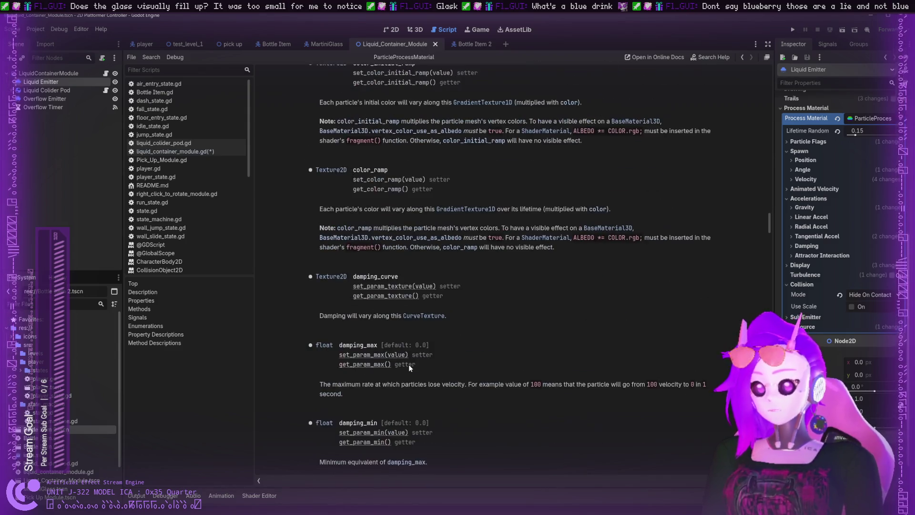
scroll(405, 367, down, 15)
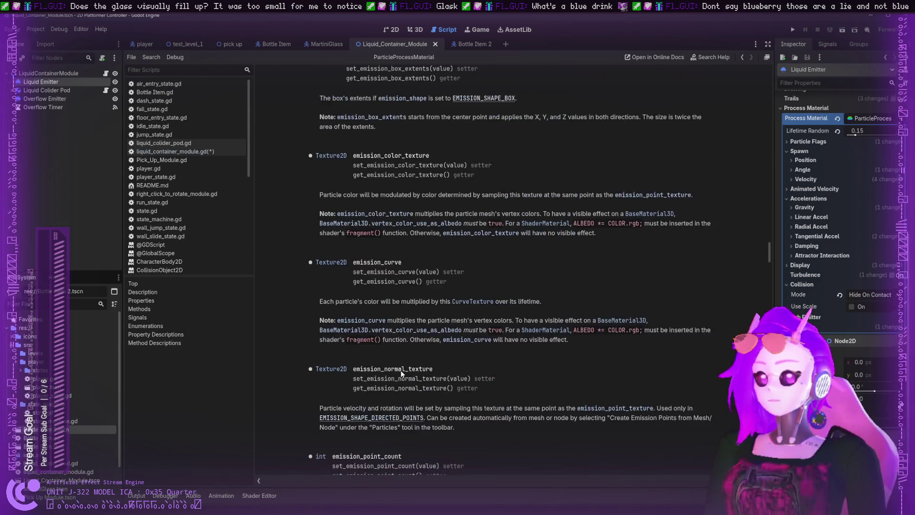
scroll(391, 376, down, 20)
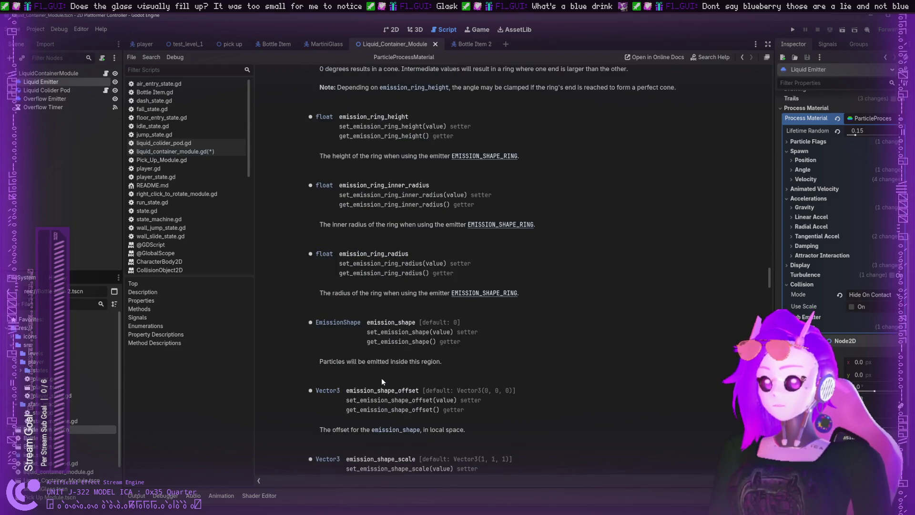
scroll(381, 378, down, 18)
scroll(381, 382, down, 10)
scroll(380, 381, down, 20)
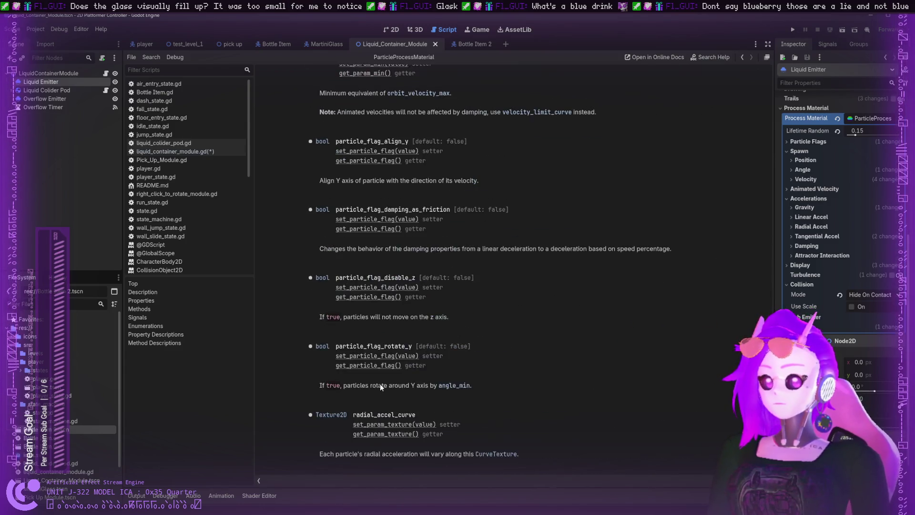
scroll(379, 384, down, 20)
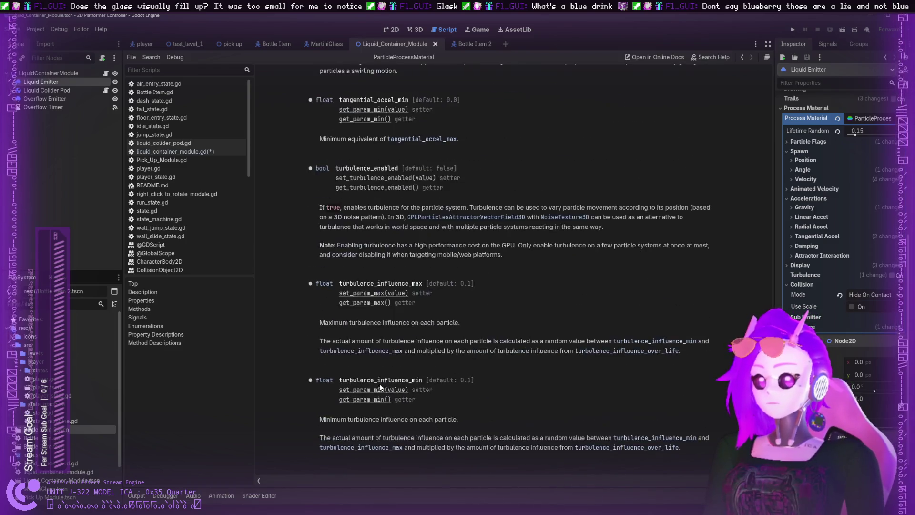
scroll(380, 384, down, 5)
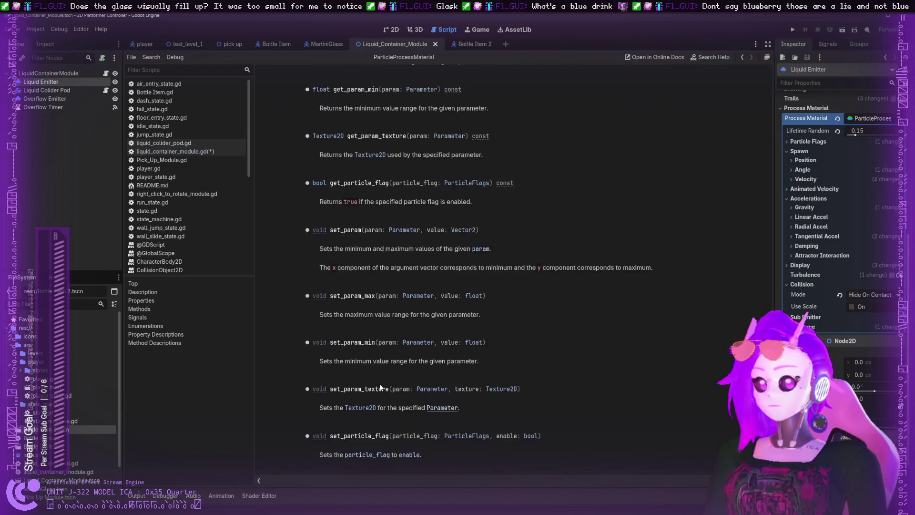
scroll(380, 384, up, 5)
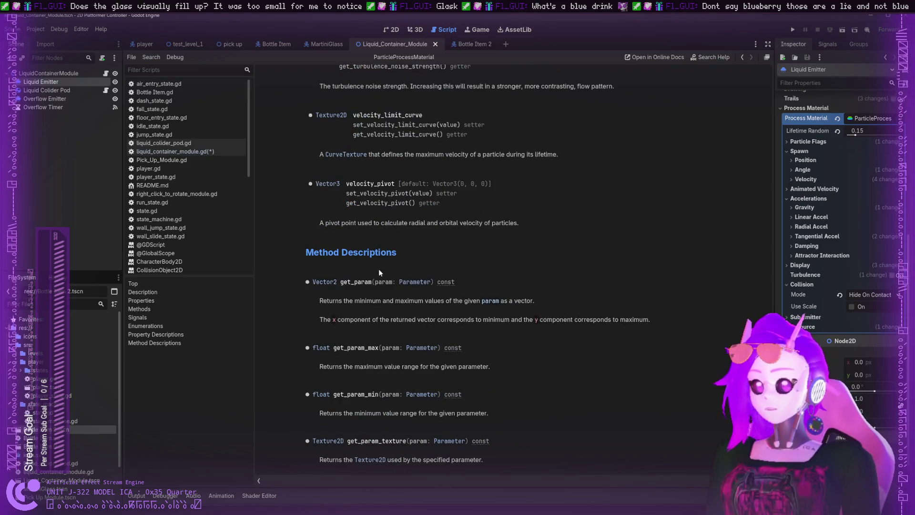
scroll(372, 276, down, 5)
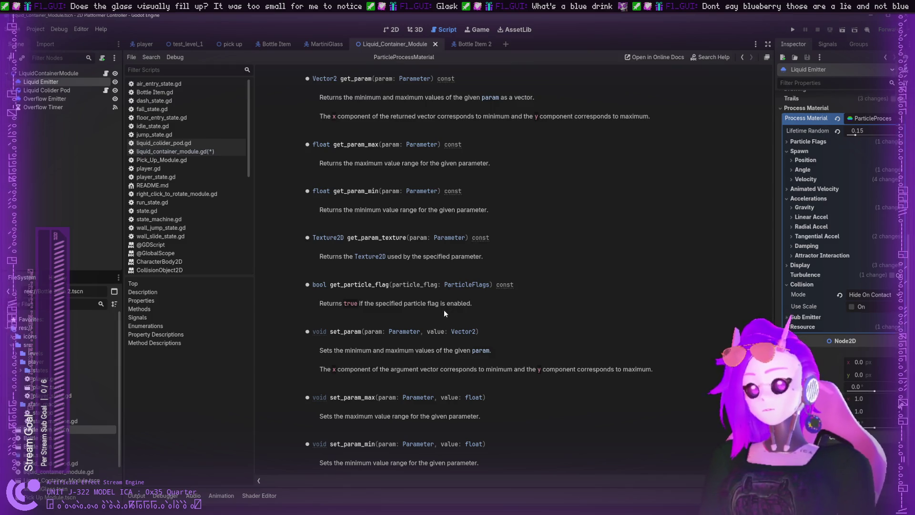
scroll(429, 317, down, 3)
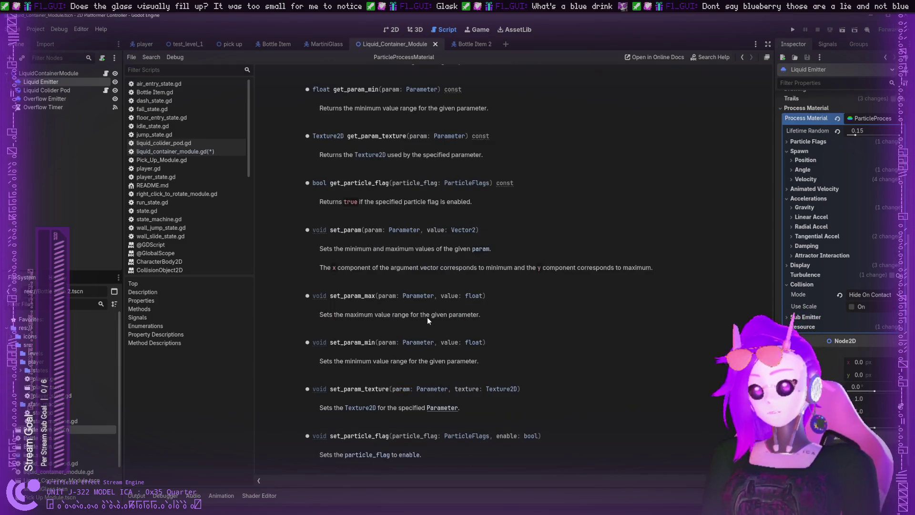
scroll(427, 318, up, 7)
scroll(427, 317, down, 7)
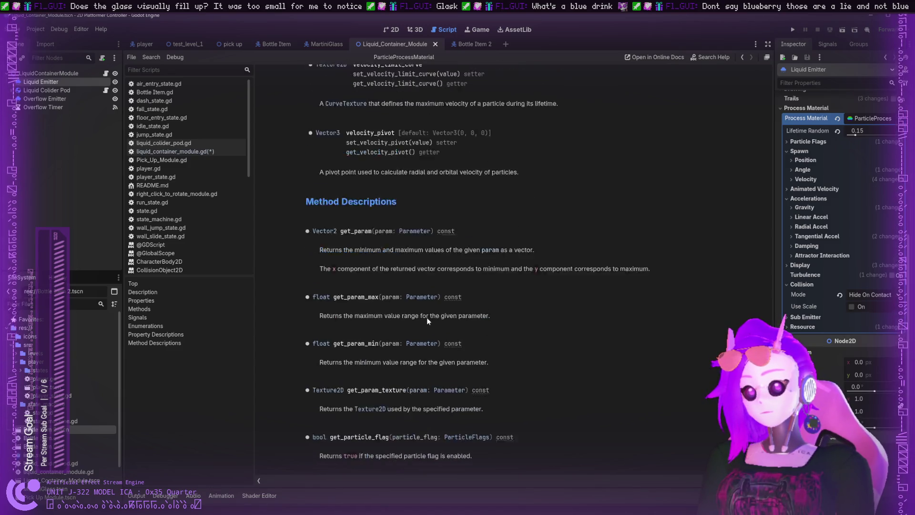
scroll(428, 318, up, 4)
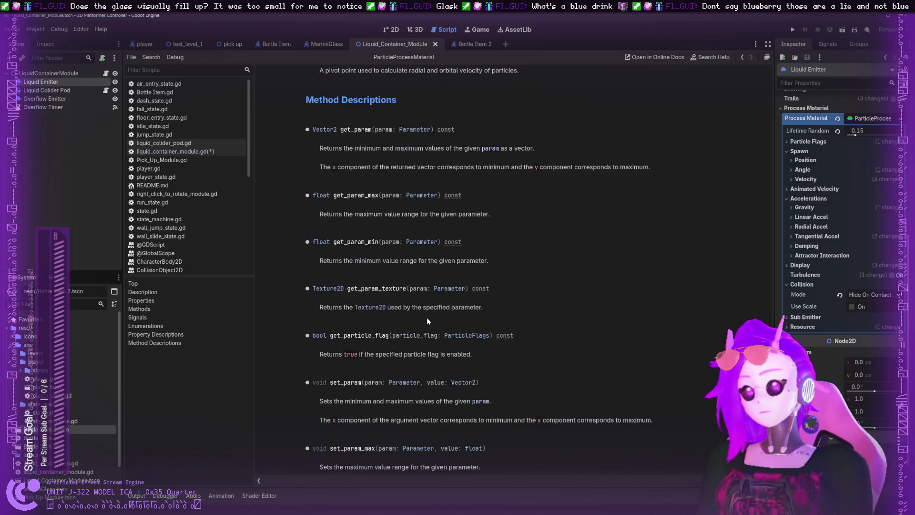
scroll(427, 317, up, 8)
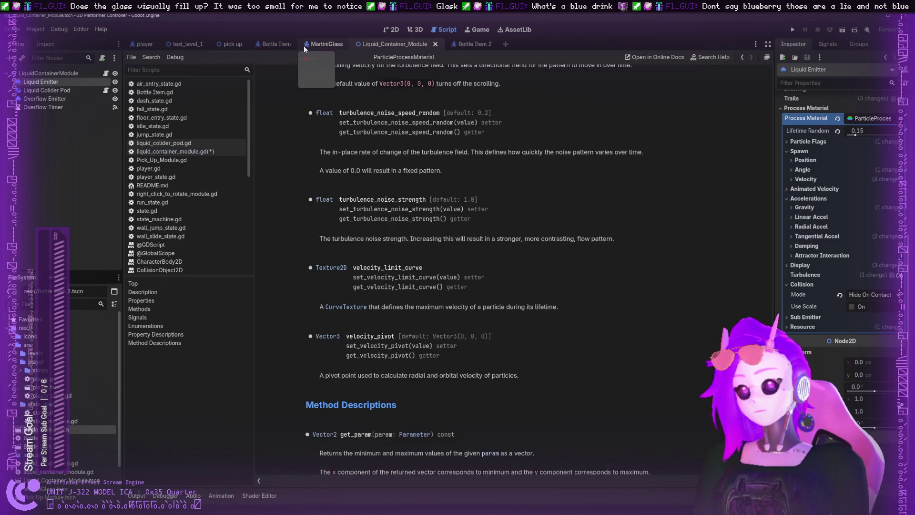
click(159, 151)
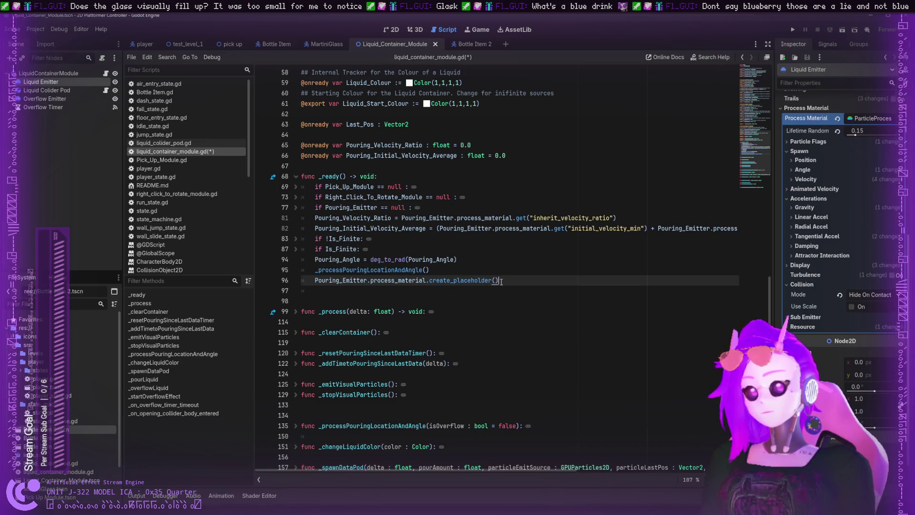
- On line 96, replace create_placeholder() with duplicate() on Pouring_Emitter.process_material
drag(499, 280, 454, 281)
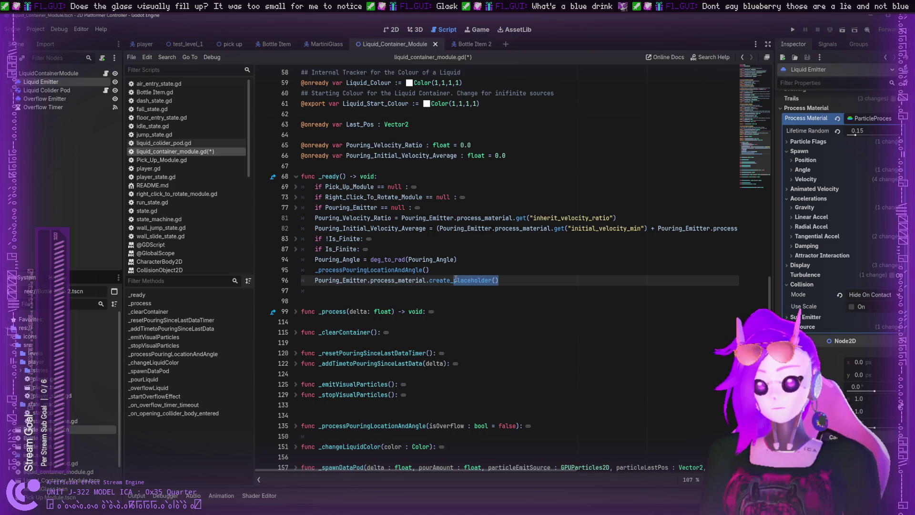
key(BackSpace)
key(BackSpace)
key(BackSpace)
key(BackSpace)
key(BackSpace)
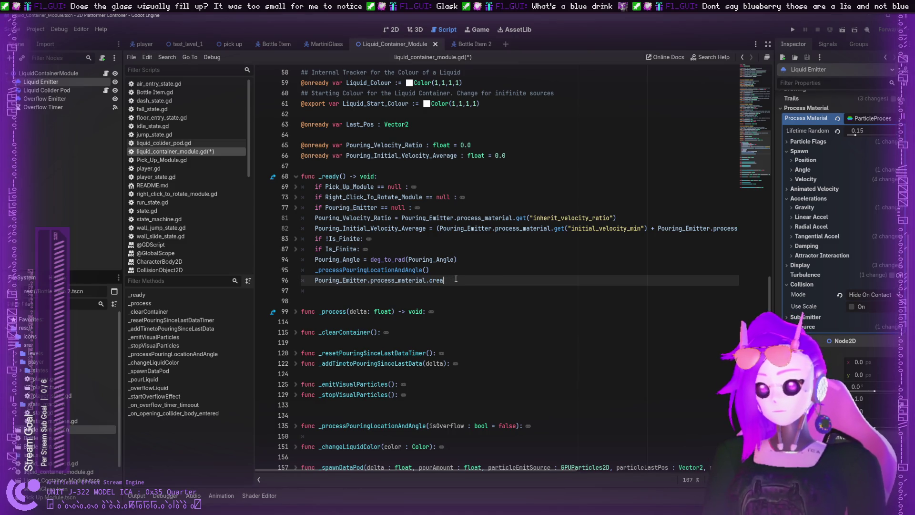
key(BackSpace)
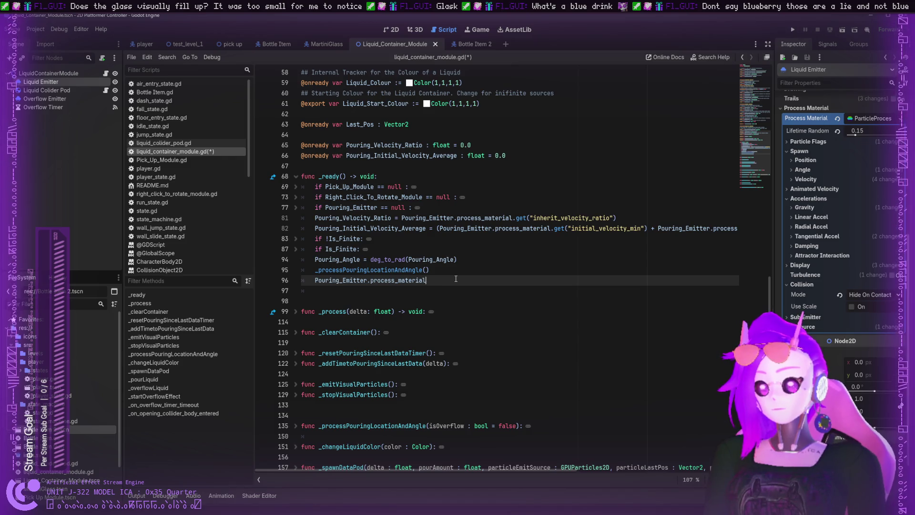
text(.)
key(Down)
key(Down)
key(Down)
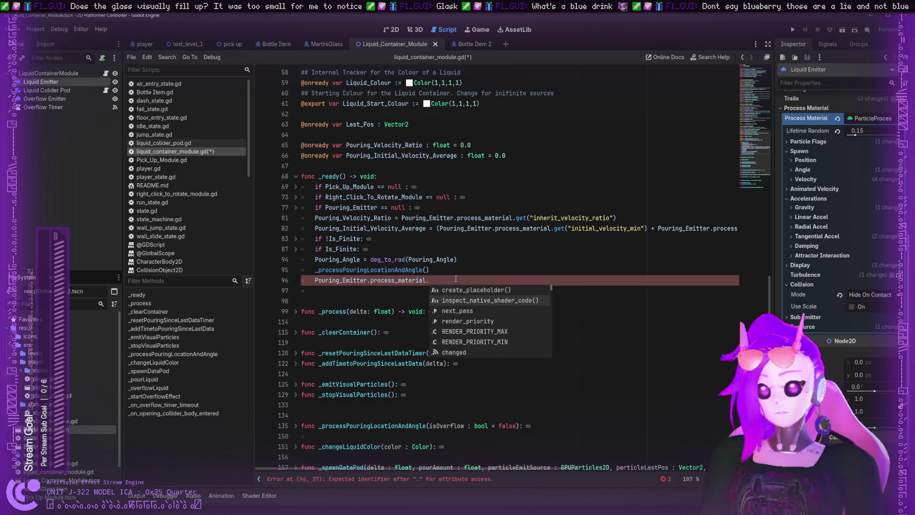
key(Up)
key(Up)
key(Up)
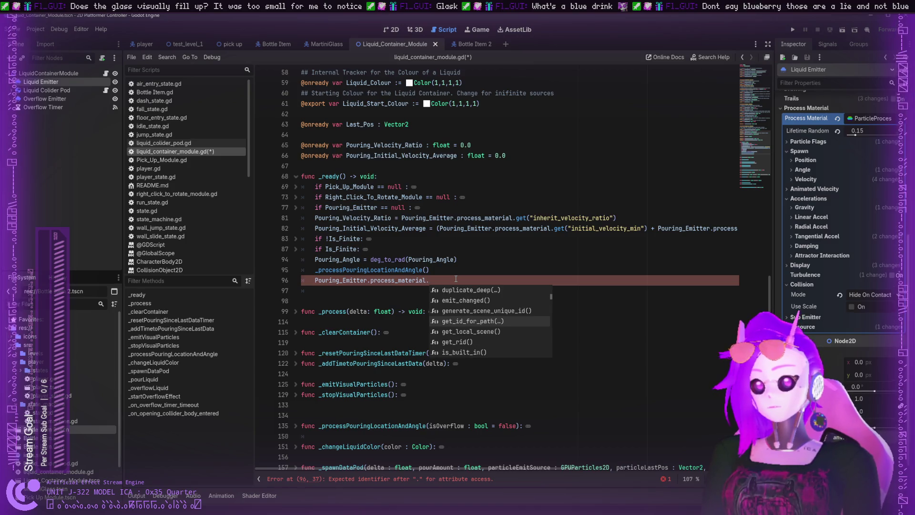
key(Return)
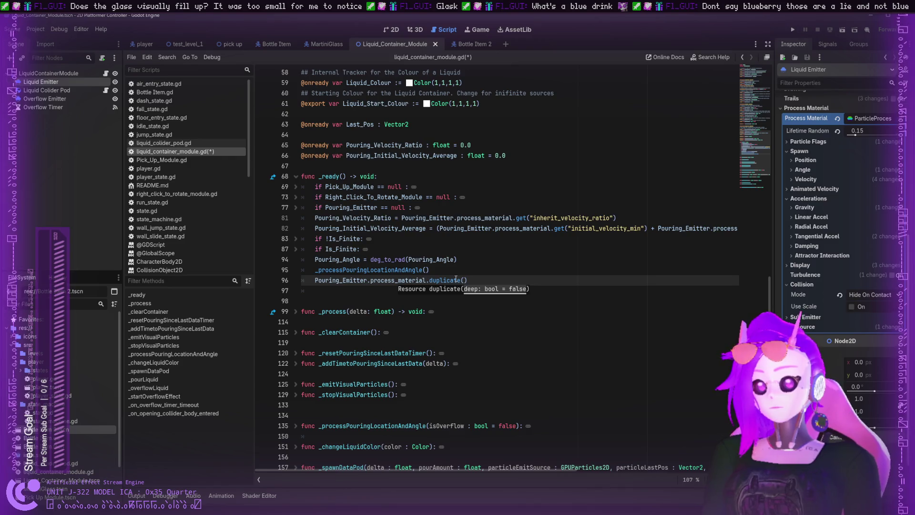
click(438, 281)
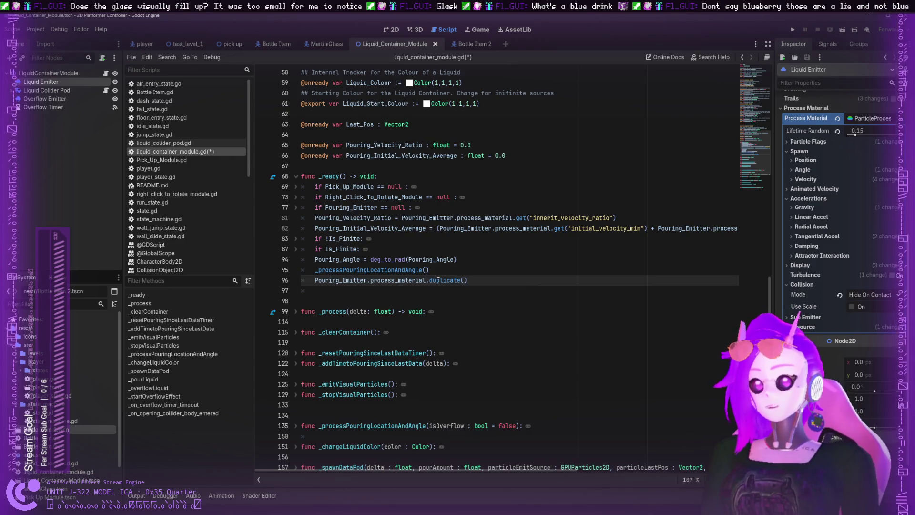
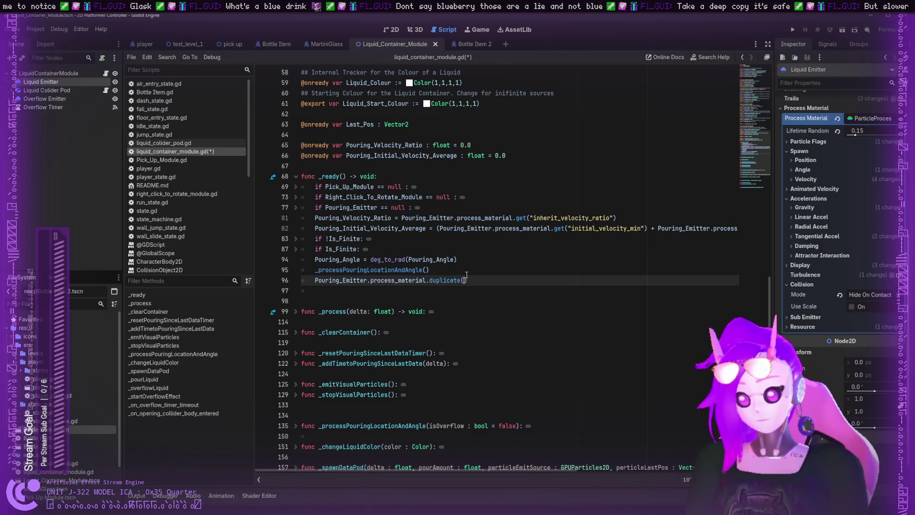
- Make the line 96 call duplicate(true) and copy the Pouring_Emitter.process_material reference
text(true)
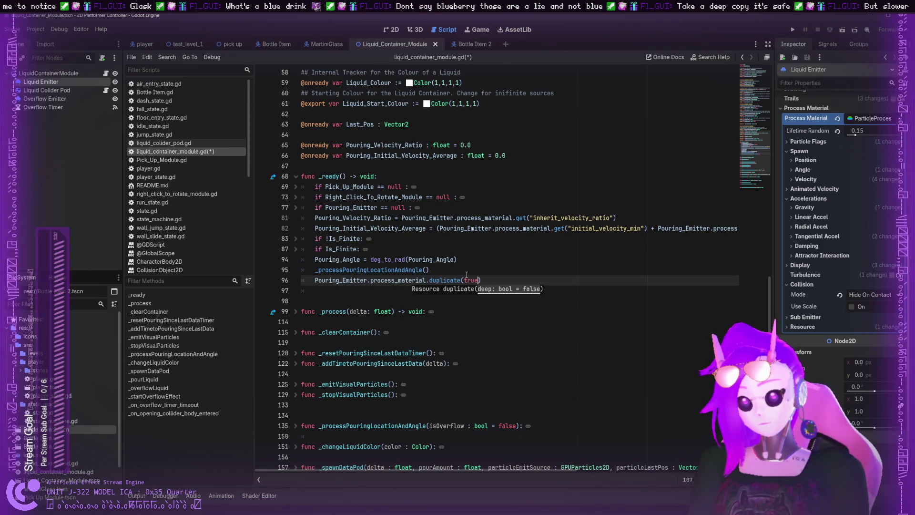
click(430, 280)
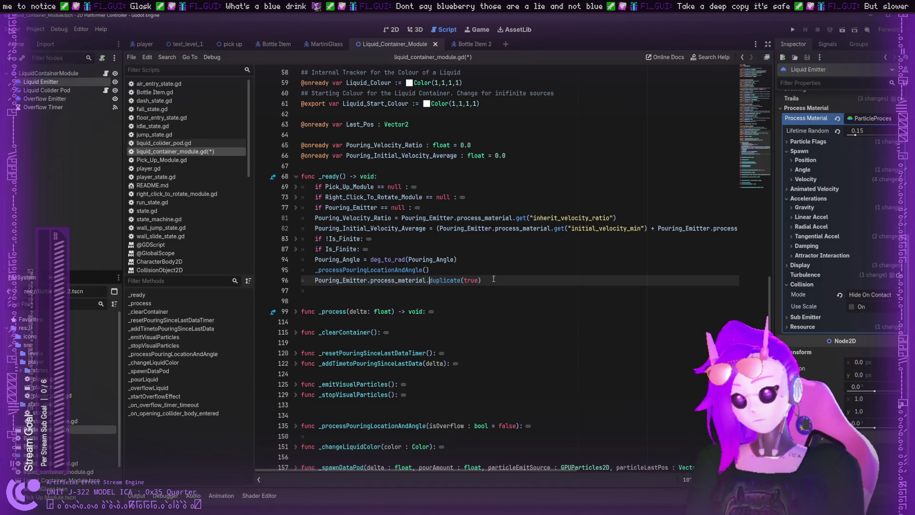
mouse_move(481, 280)
mouse_down()
mouse_move(316, 276)
mouse_move(426, 281)
mouse_up()
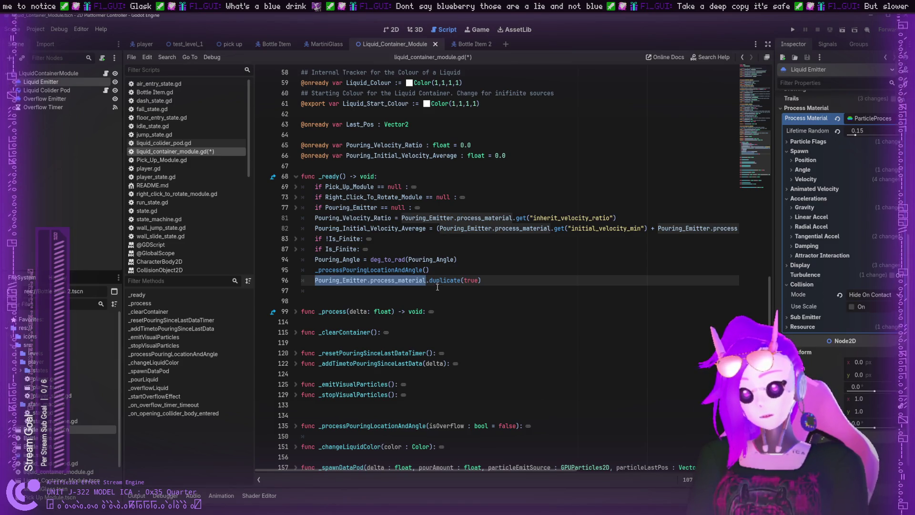
drag(431, 281, 315, 281)
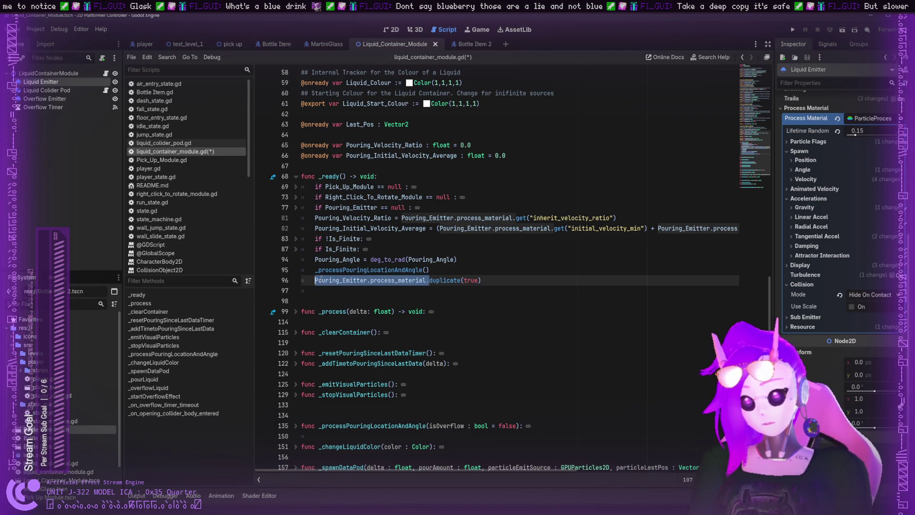
drag(316, 281, 428, 282)
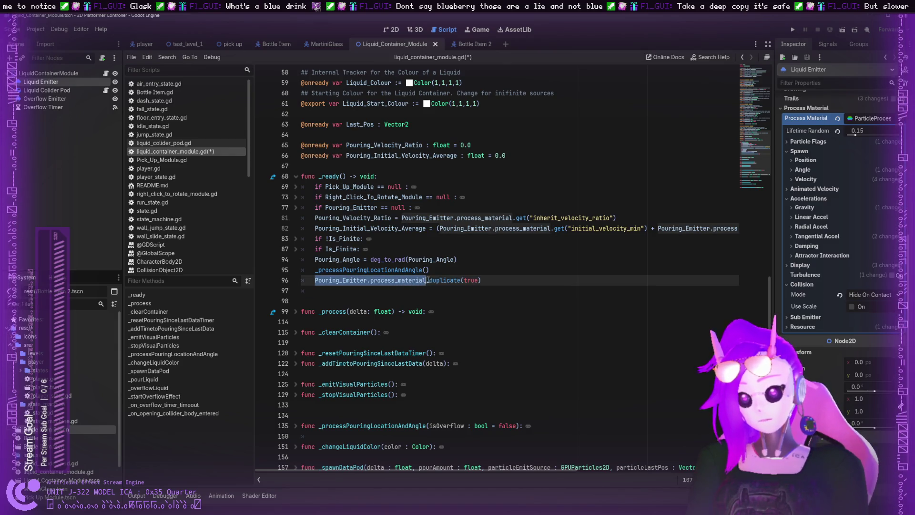
key(ctrl+c)
- Turn line 96 into Pouring_Emitter.process_material = Pouring_Emitter.process_material.duplicate(true)
click(427, 280)
key(ctrl+v)
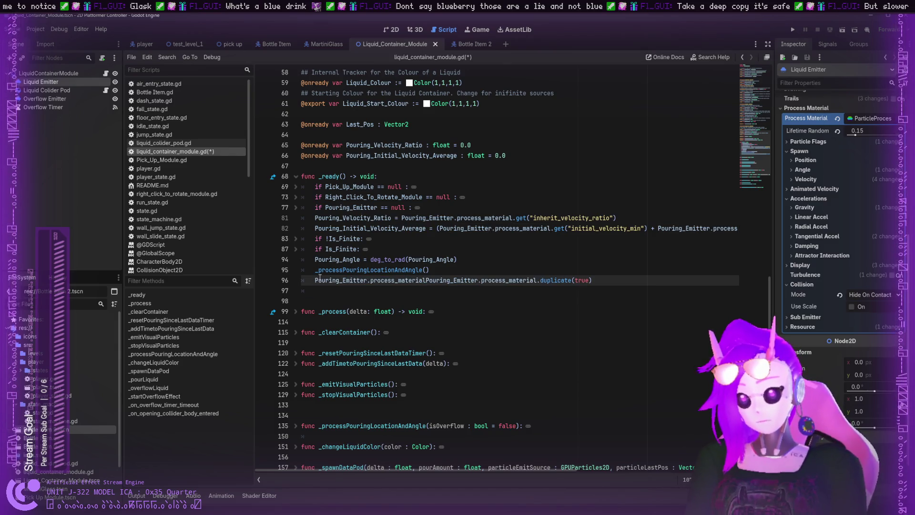
text(=)
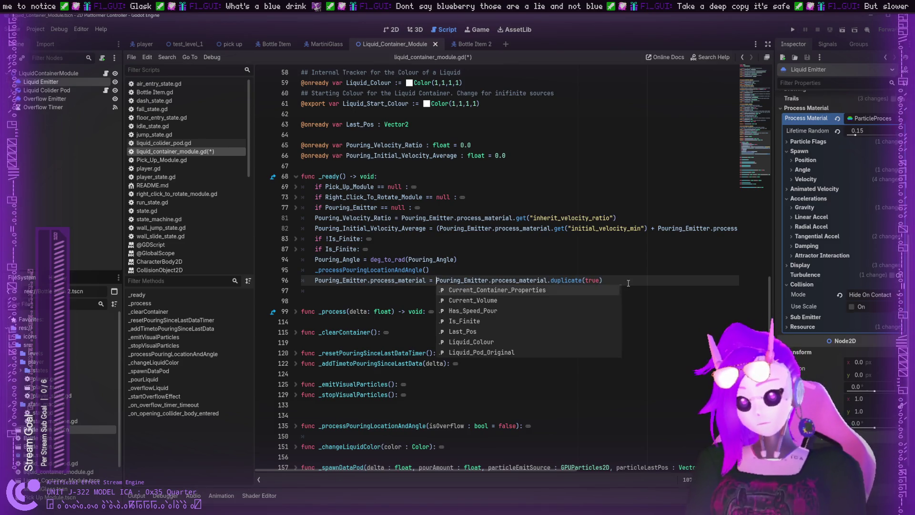
click(629, 282)
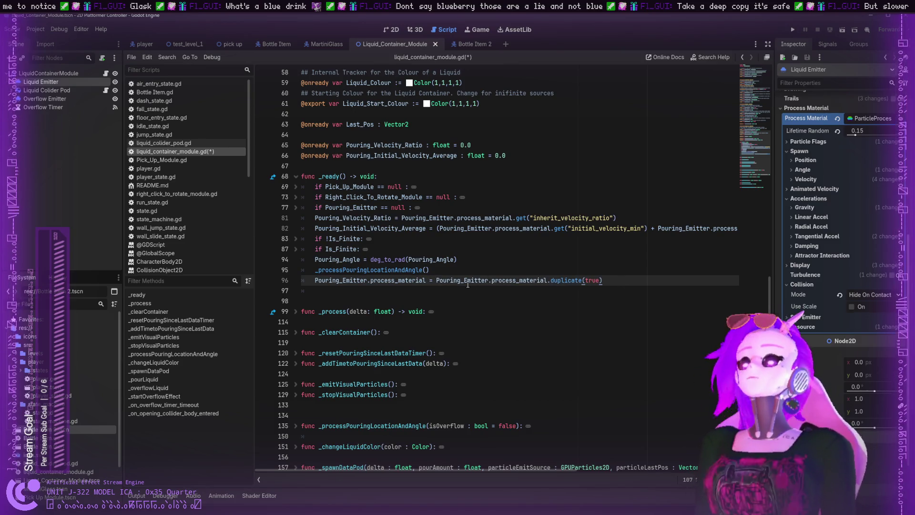
drag(436, 281, 609, 279)
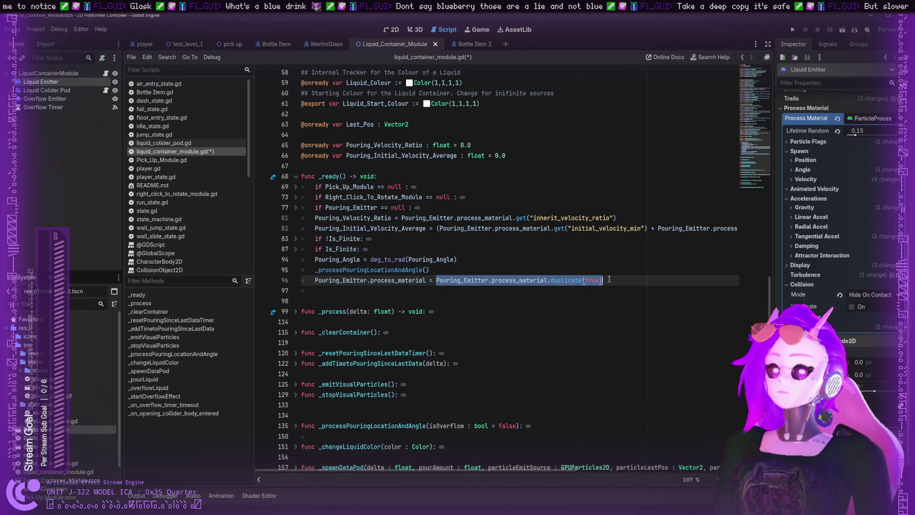
click(610, 280)
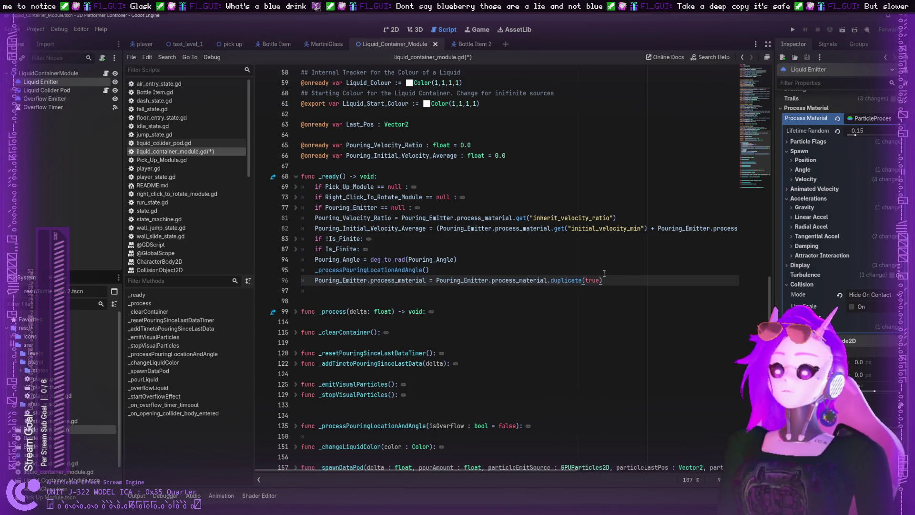
double_click(381, 282)
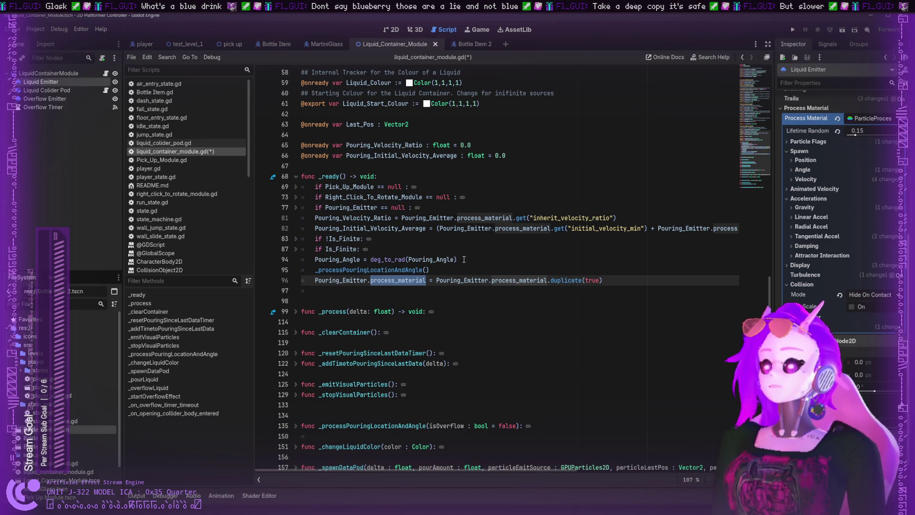
triple_click(595, 280)
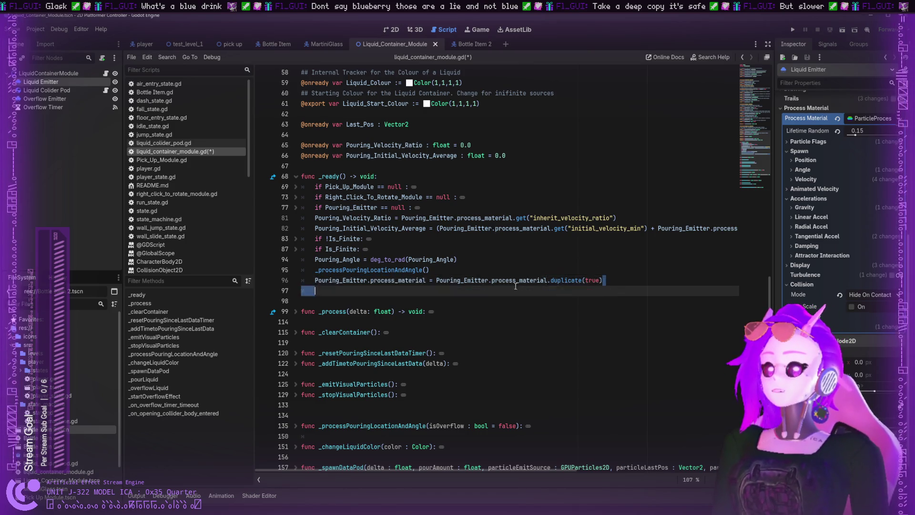
- Move the deep-copy statement from line 96 to line 81, unindent it, and unfold the Is_Finite block
key(BackSpace)
click(439, 216)
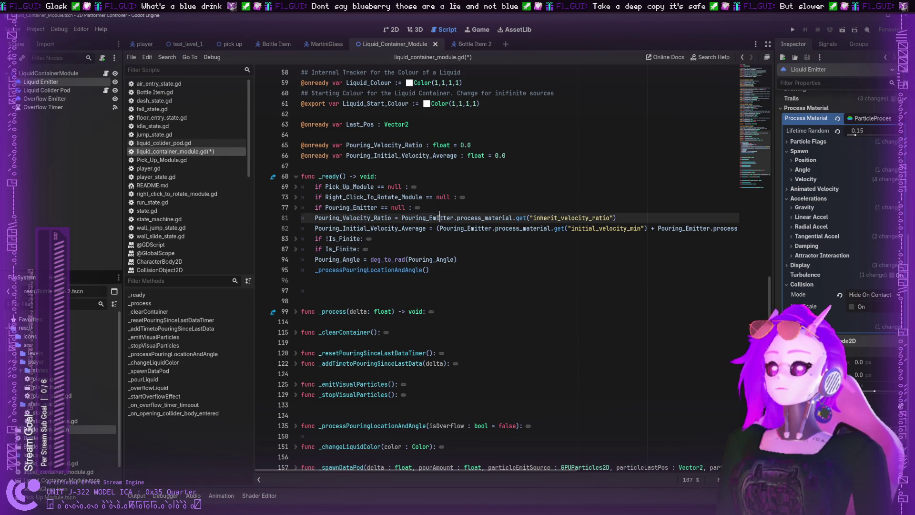
click(441, 212)
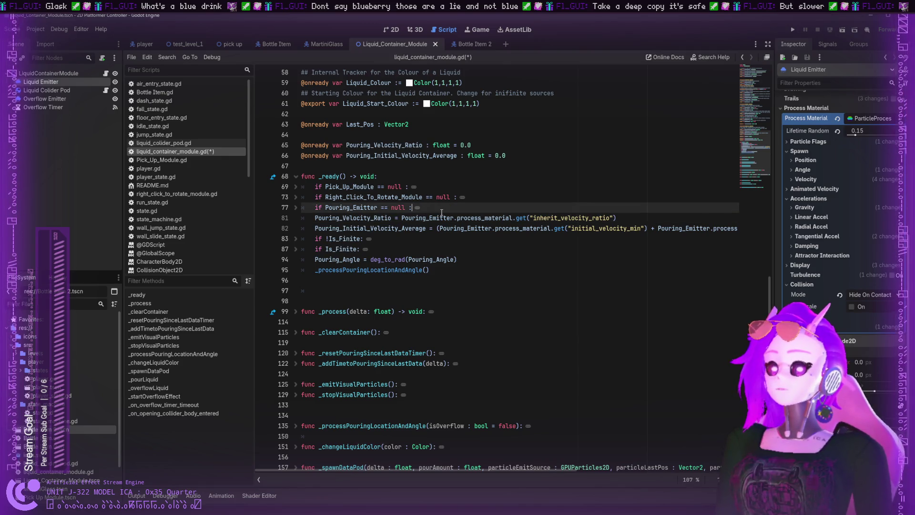
click(441, 213)
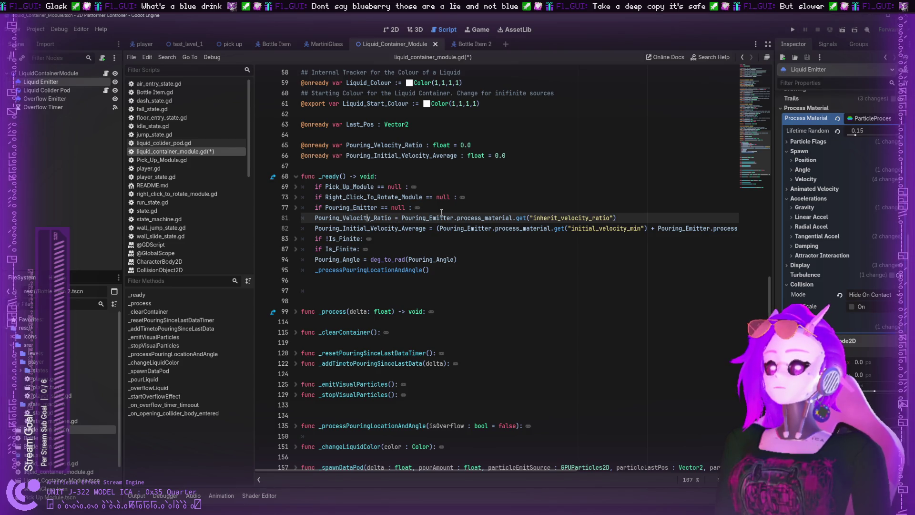
key(ctrl+v)
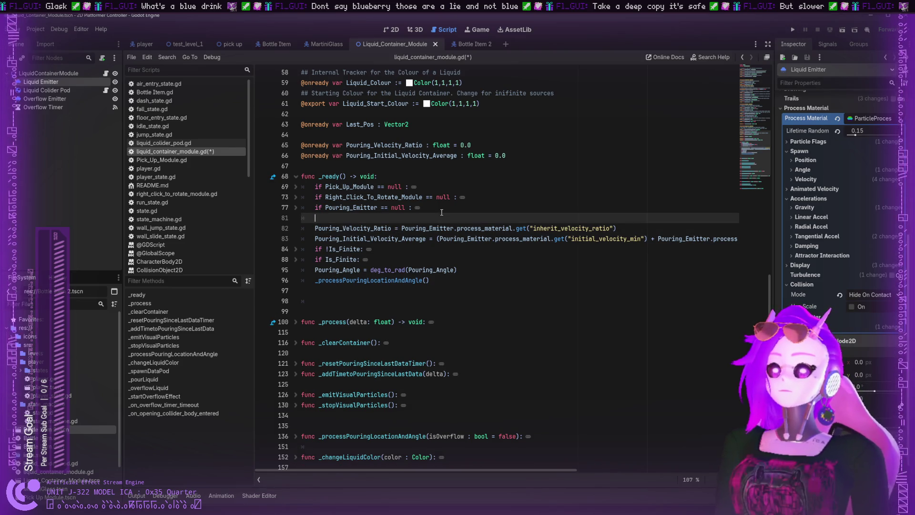
click(327, 219)
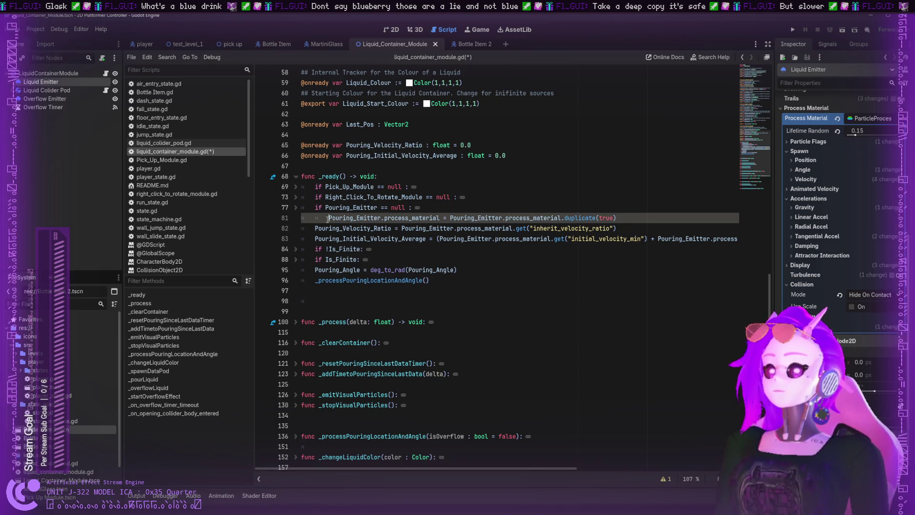
key(BackSpace)
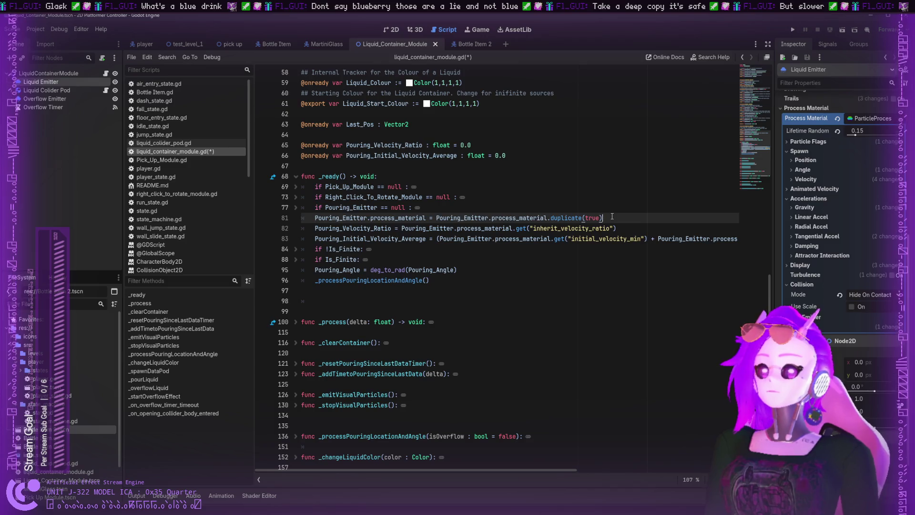
mouse_move(603, 217)
mouse_down()
mouse_move(344, 218)
mouse_move(305, 228)
mouse_move(305, 221)
mouse_up()
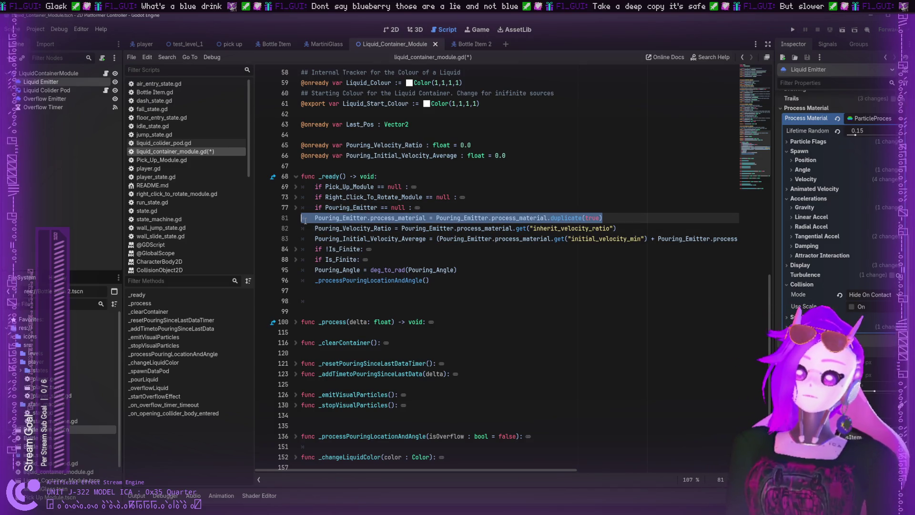
click(295, 260)
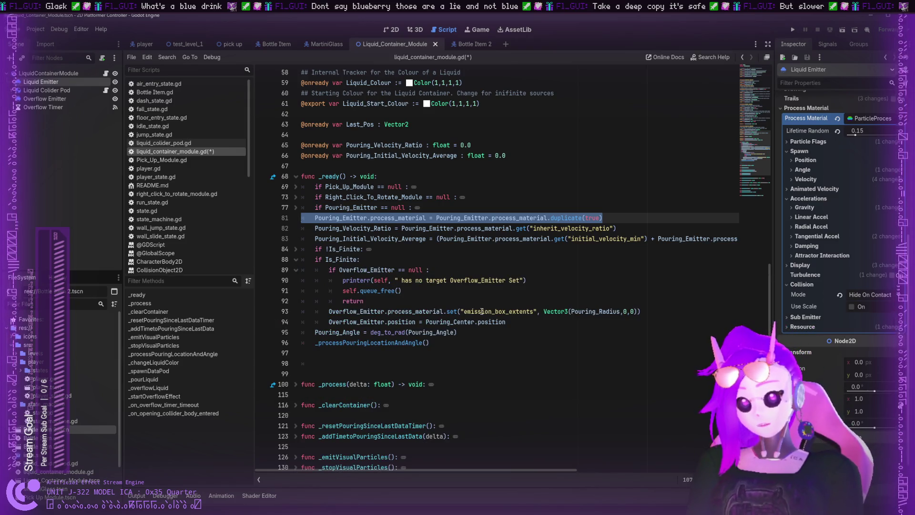
- Add a matching deep-copy statement for Overflow_Emitter.process_material on line 93
click(328, 312)
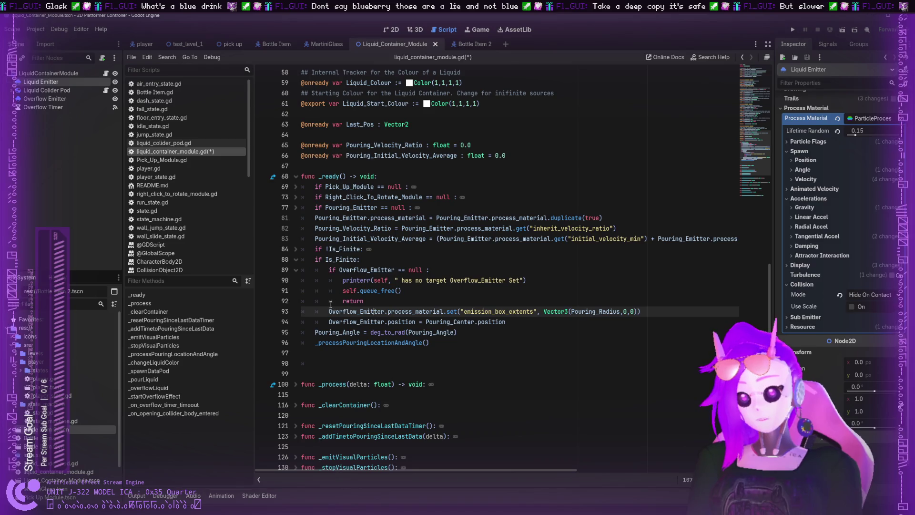
key(Return)
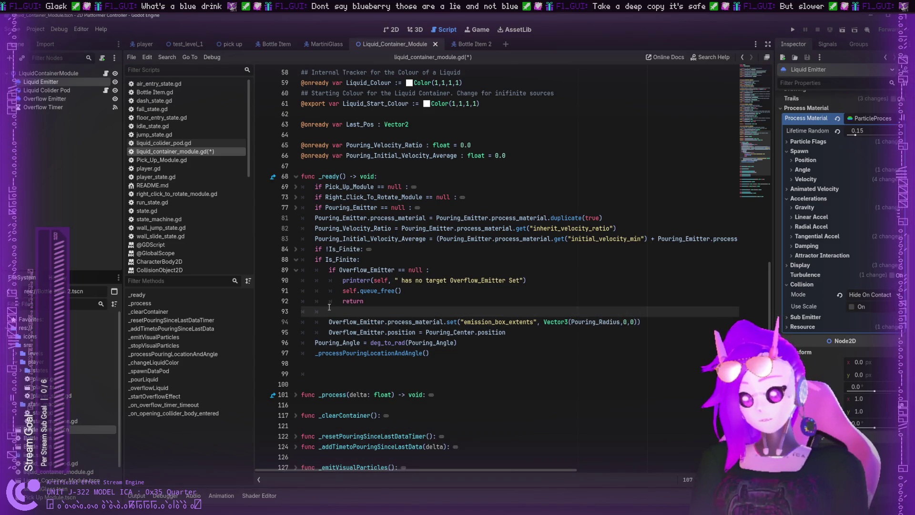
key(ctrl+v)
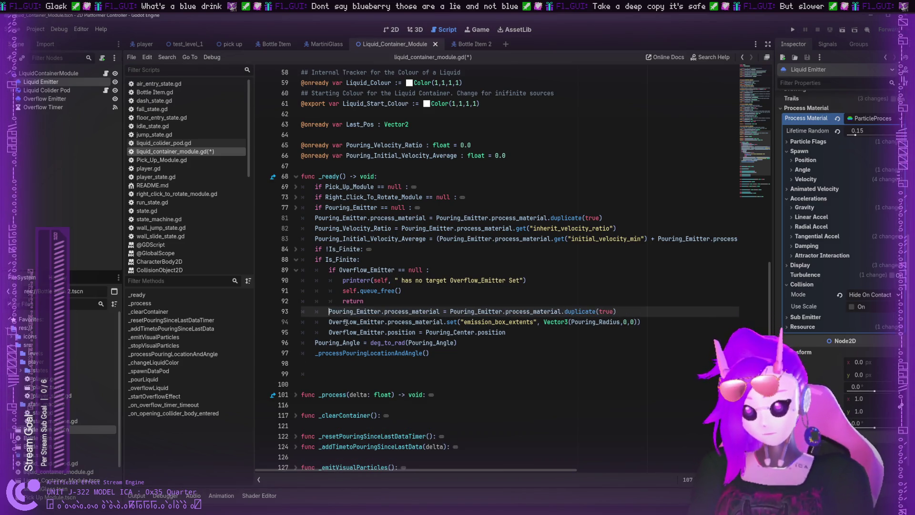
double_click(344, 321)
key(ctrl+c)
double_click(355, 311)
key(ctrl+v)
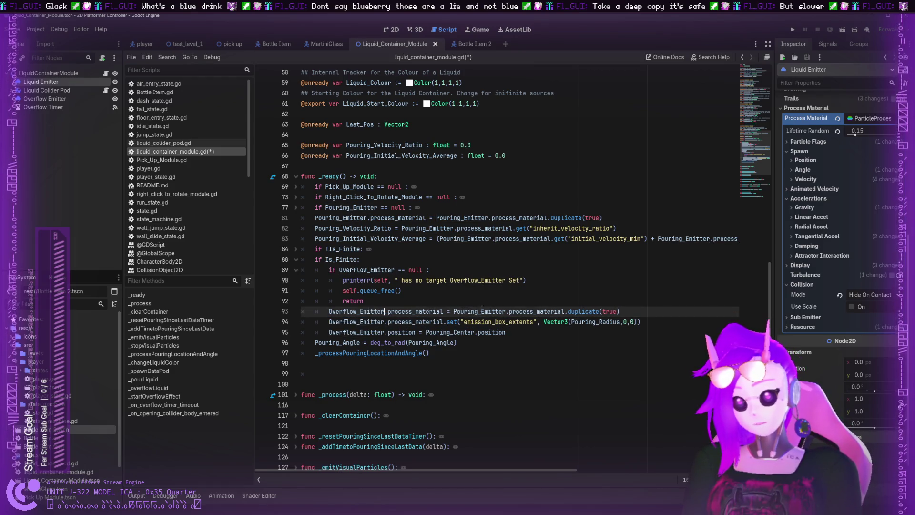
double_click(482, 311)
key(ctrl+v)
click(567, 351)
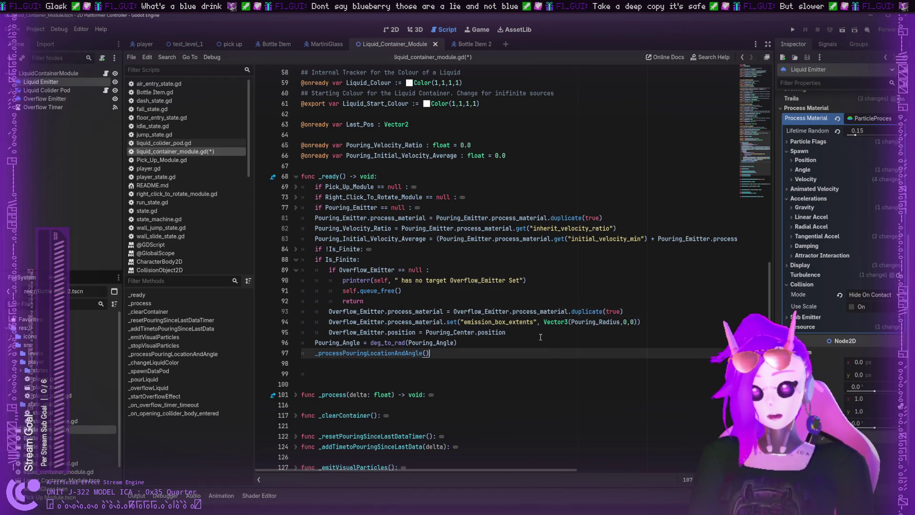
click(416, 364)
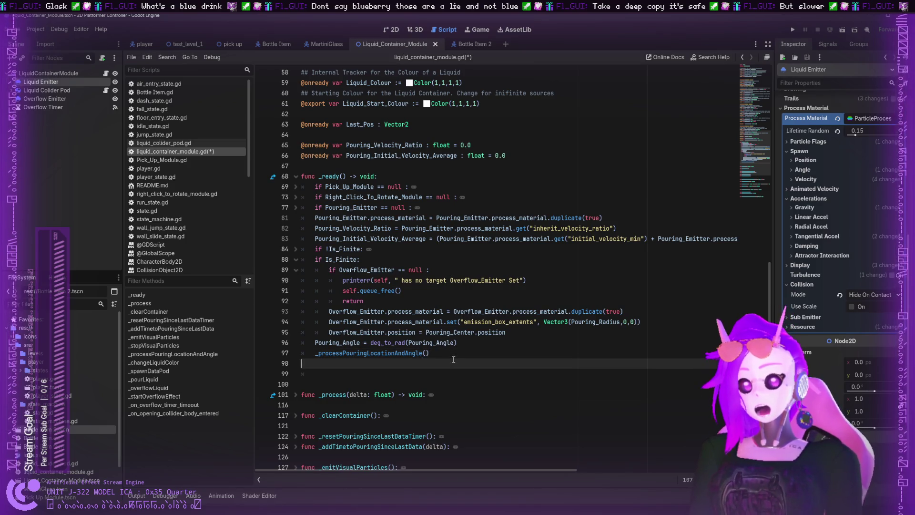
click(416, 373)
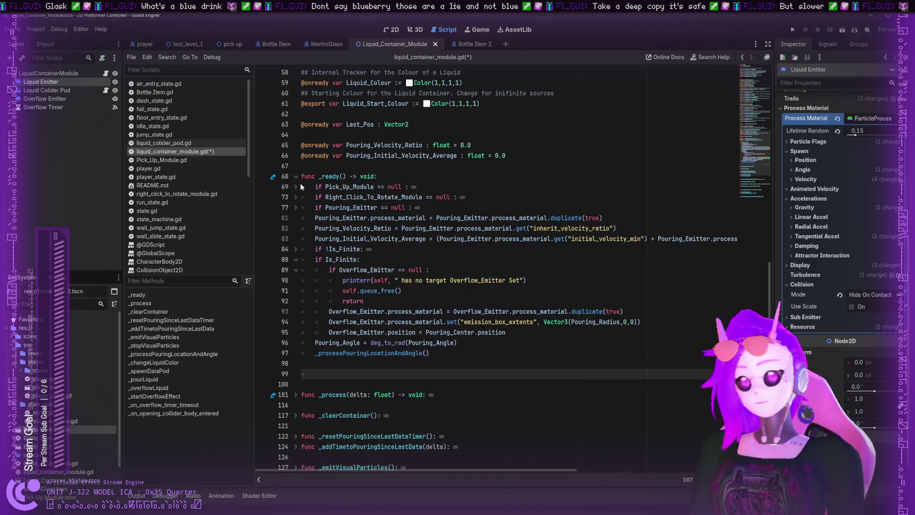
- Save liquid_container_module.gd and run the project
key(ctrl+s)
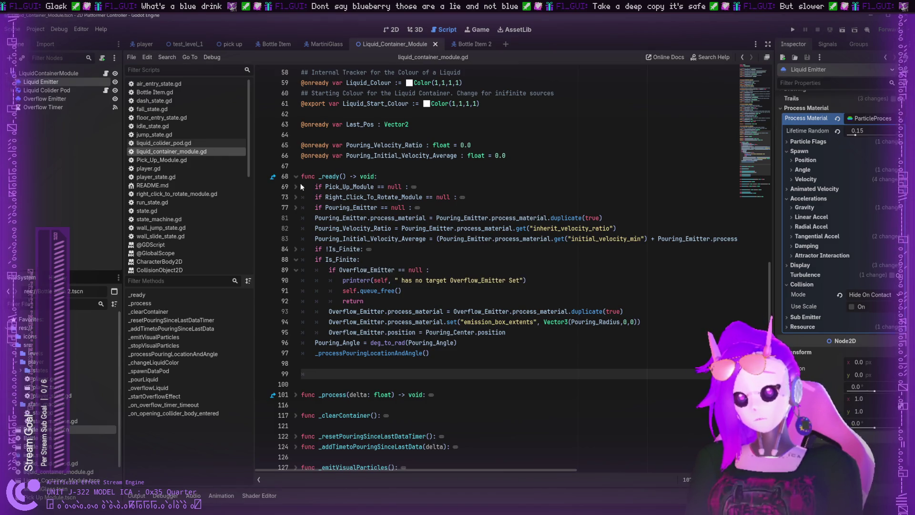
click(296, 250)
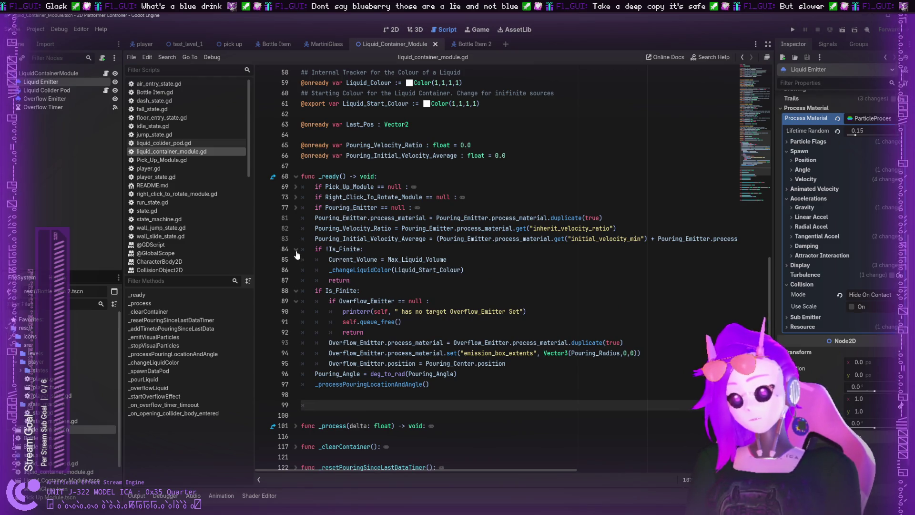
click(296, 249)
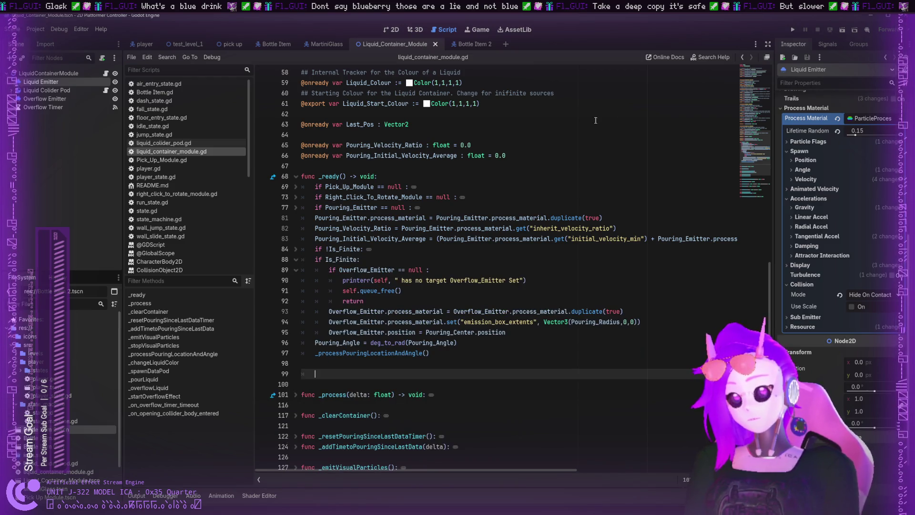
click(792, 29)
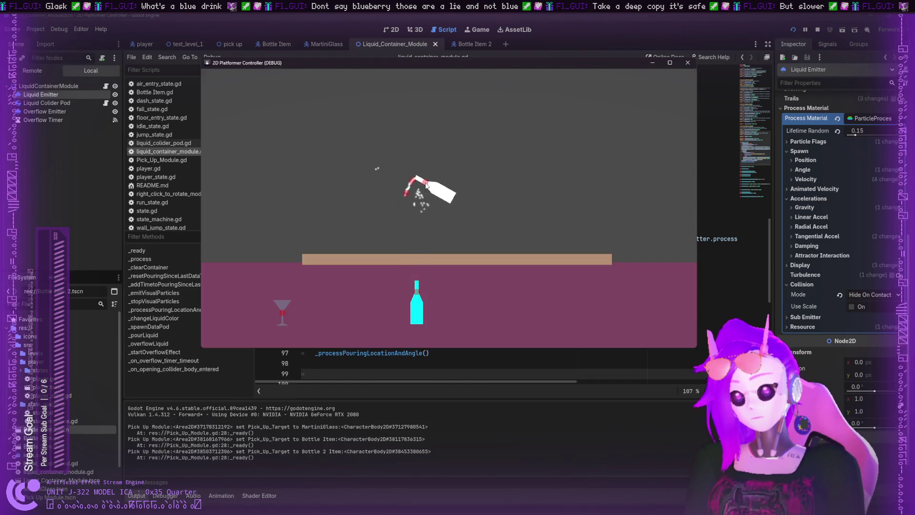
- Pick up the white and cyan bottles and pour cyan liquid into the martini glass
drag(427, 193, 494, 191)
mouse_move(417, 300)
mouse_down()
mouse_move(450, 205)
mouse_move(460, 211)
mouse_move(453, 242)
mouse_up()
mouse_move(495, 300)
mouse_down()
mouse_move(474, 196)
mouse_move(484, 196)
mouse_move(468, 195)
mouse_up()
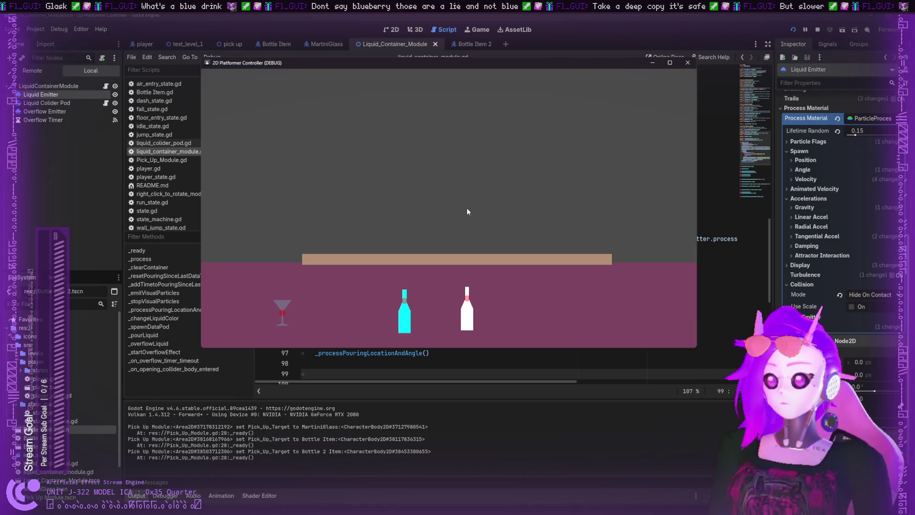
drag(471, 305, 470, 200)
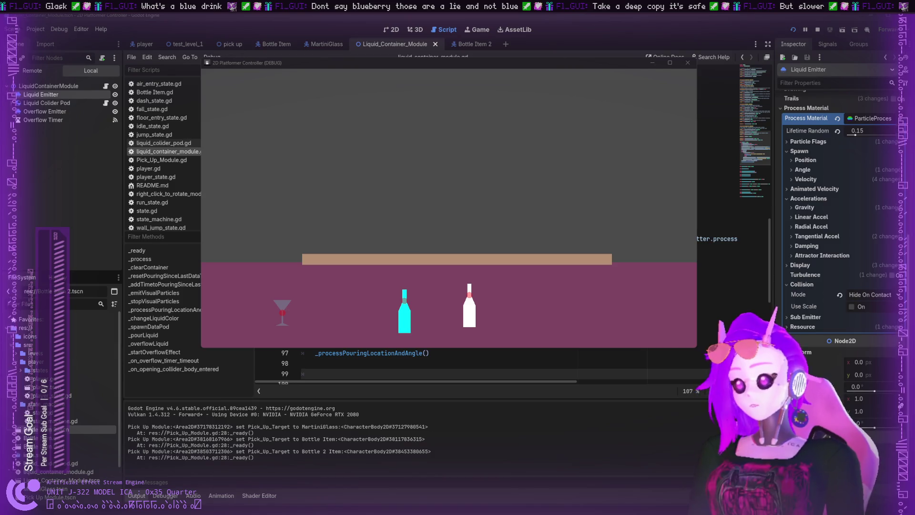
click(535, 217)
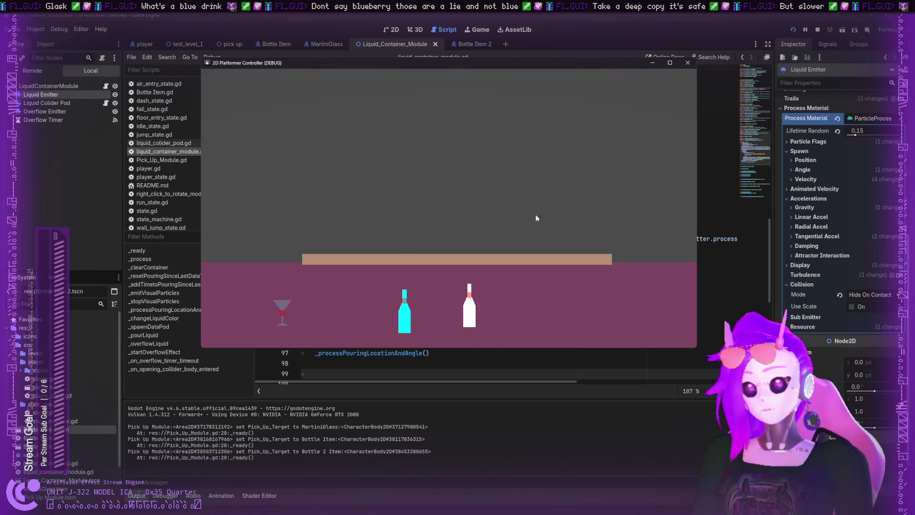
mouse_move(470, 300)
mouse_down()
mouse_move(449, 227)
mouse_move(458, 205)
mouse_move(482, 196)
mouse_move(474, 200)
mouse_up()
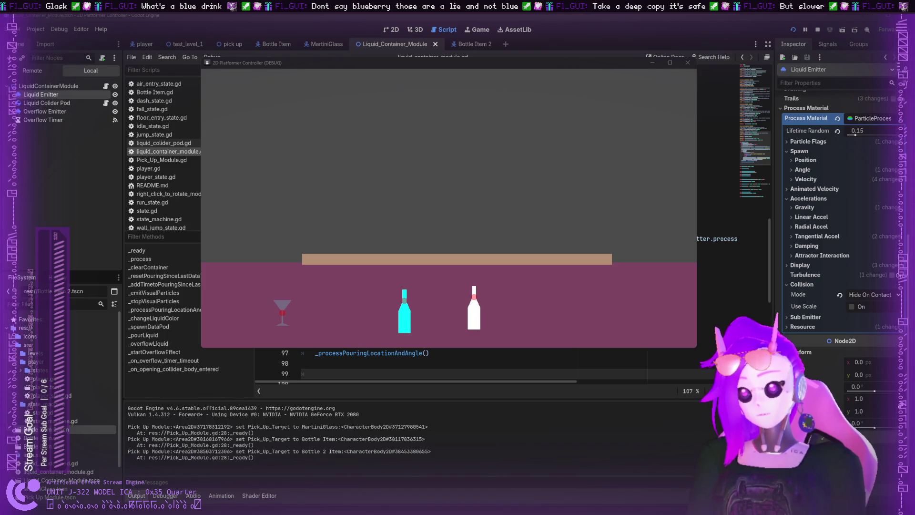
mouse_move(474, 293)
mouse_down()
mouse_move(474, 189)
mouse_move(493, 198)
mouse_move(501, 163)
mouse_up()
mouse_move(404, 293)
mouse_down()
mouse_move(419, 165)
mouse_move(427, 164)
mouse_up()
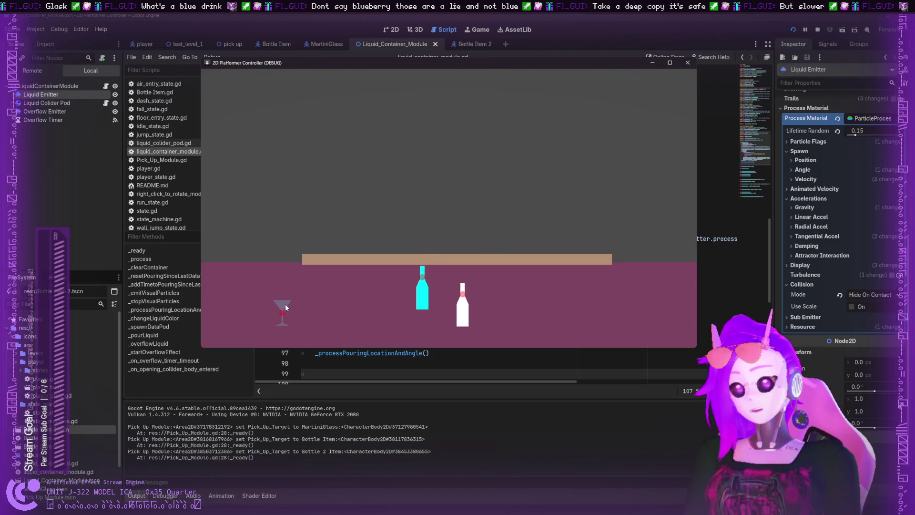
mouse_move(423, 291)
mouse_down()
mouse_move(423, 198)
mouse_move(413, 200)
mouse_move(422, 221)
mouse_up()
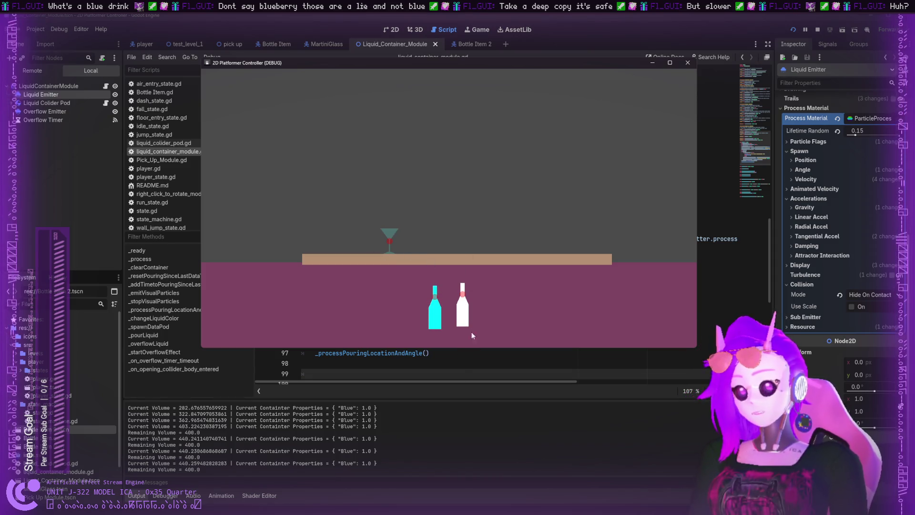
- Pour white liquid into the glass until the log shows Blue 1.0 and White about 0.42
mouse_move(471, 333)
mouse_down()
mouse_move(413, 205)
mouse_move(380, 202)
mouse_up()
mouse_move(437, 301)
mouse_down()
mouse_move(400, 205)
mouse_move(464, 291)
mouse_up()
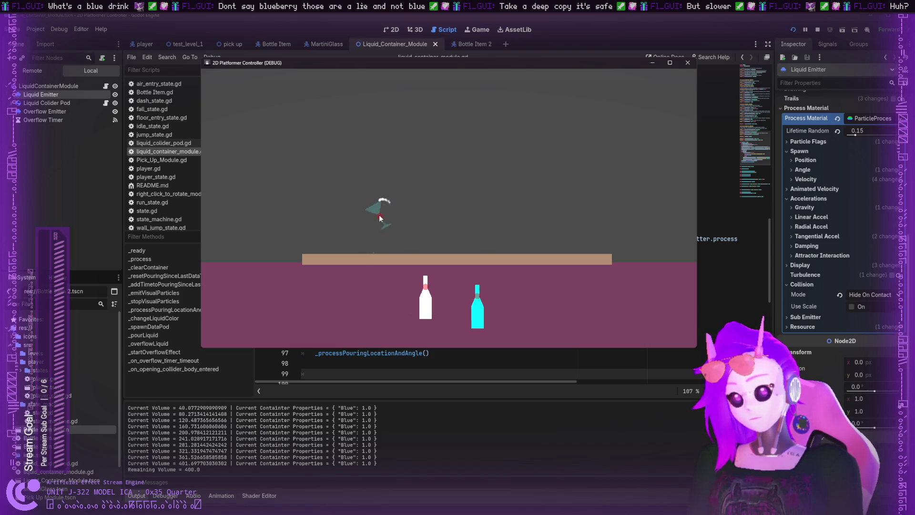
drag(380, 217, 377, 209)
drag(431, 277, 400, 214)
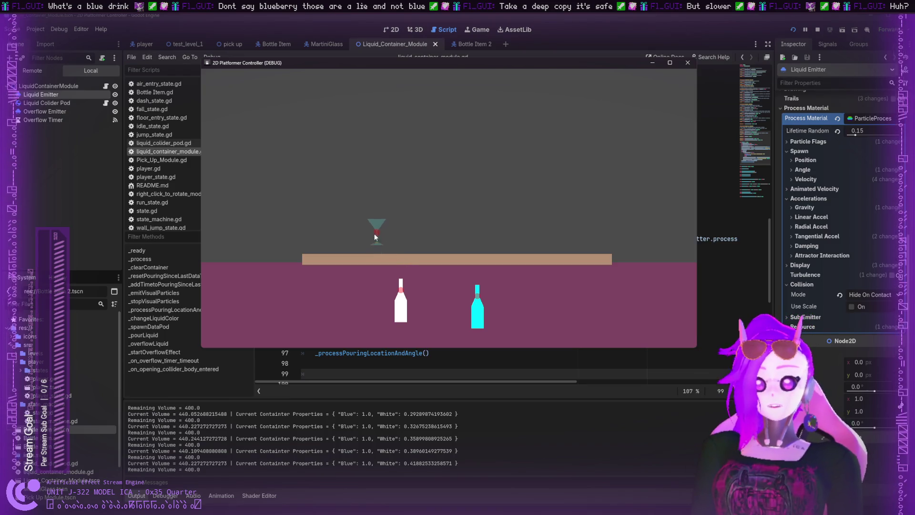
- Pour out the martini glass, swing the bottles around, then stop the game with F8
mouse_move(374, 237)
mouse_down()
mouse_move(363, 187)
mouse_move(366, 196)
mouse_move(376, 188)
mouse_move(366, 233)
mouse_move(367, 210)
mouse_move(447, 228)
mouse_move(441, 254)
mouse_up()
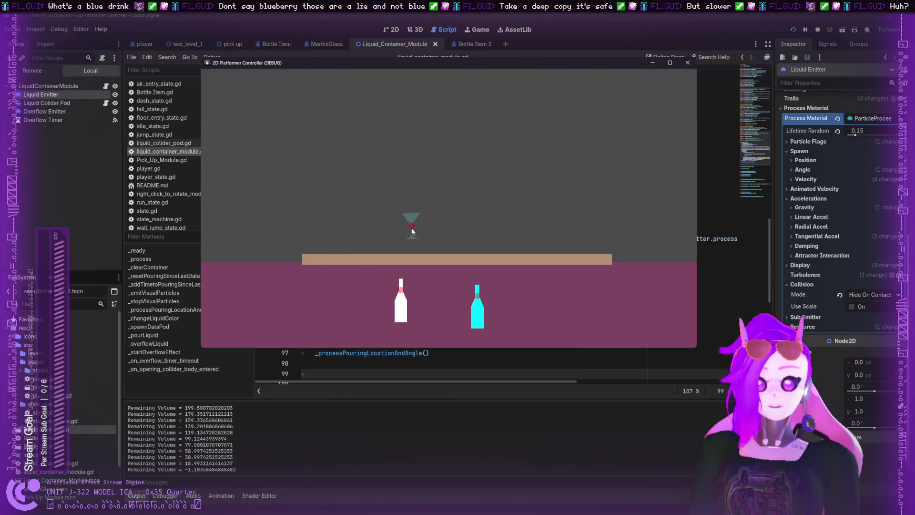
mouse_move(399, 286)
mouse_down()
mouse_move(461, 187)
mouse_move(441, 273)
mouse_move(465, 125)
mouse_move(450, 176)
mouse_up()
mouse_move(478, 305)
mouse_down()
mouse_move(503, 285)
mouse_move(506, 265)
mouse_move(519, 320)
mouse_move(504, 229)
mouse_move(509, 312)
mouse_move(507, 229)
mouse_move(482, 269)
mouse_up()
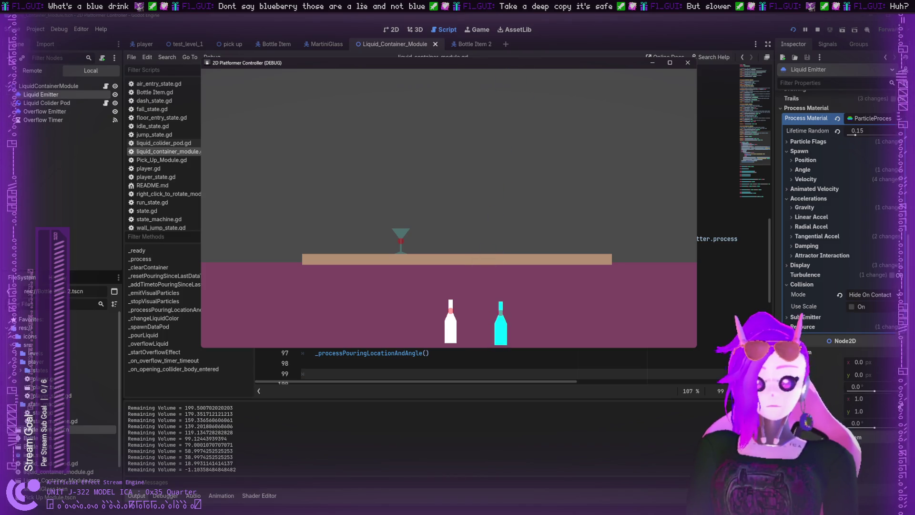
mouse_move(505, 277)
mouse_down()
mouse_move(527, 310)
mouse_move(505, 153)
mouse_move(536, 347)
mouse_up()
mouse_move(514, 296)
mouse_down()
mouse_move(497, 71)
mouse_move(486, 293)
mouse_move(502, 118)
mouse_move(496, 315)
mouse_move(495, 229)
mouse_move(484, 311)
mouse_move(467, 335)
mouse_move(470, 172)
mouse_move(471, 342)
mouse_move(465, 133)
mouse_move(425, 302)
mouse_move(472, 170)
mouse_move(467, 299)
mouse_move(479, 188)
mouse_move(461, 339)
mouse_up()
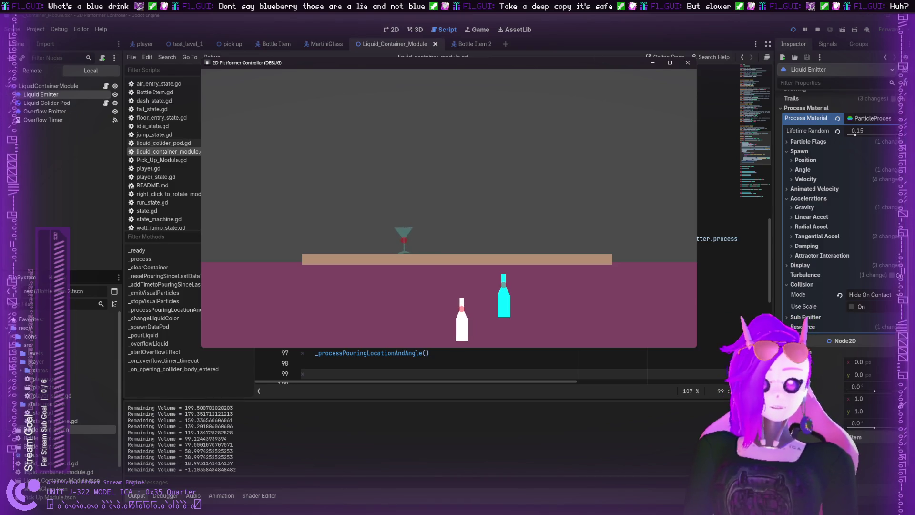
key(F8)
- Fold all functions and unfold _on_opening_collider_body_entered at line 205
scroll(341, 223, up, 4)
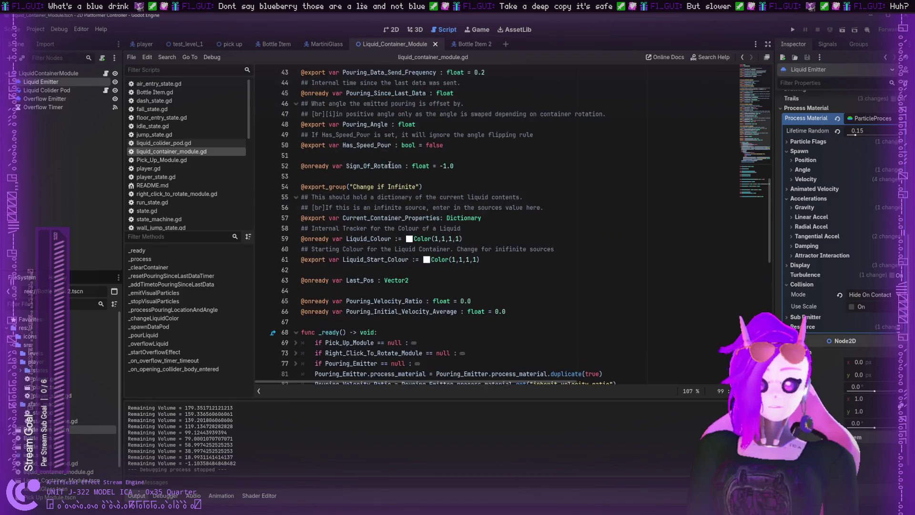
click(296, 301)
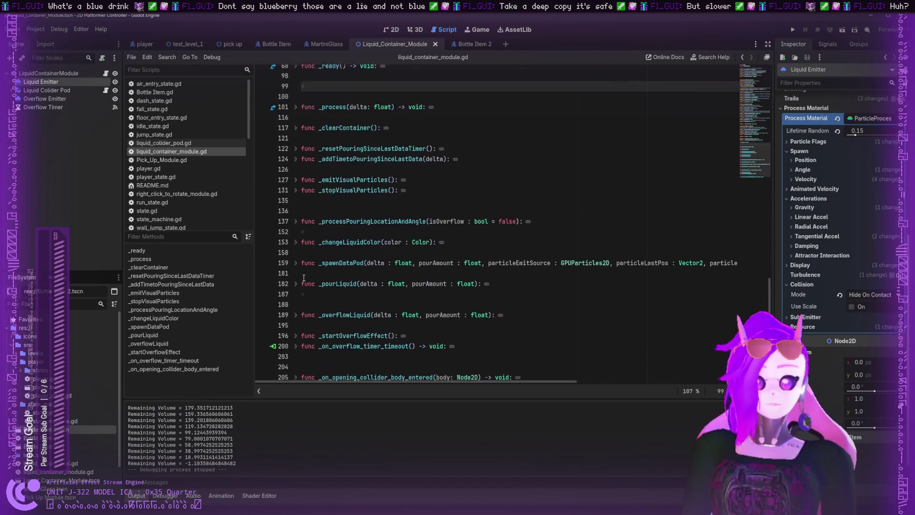
scroll(303, 278, down, 3)
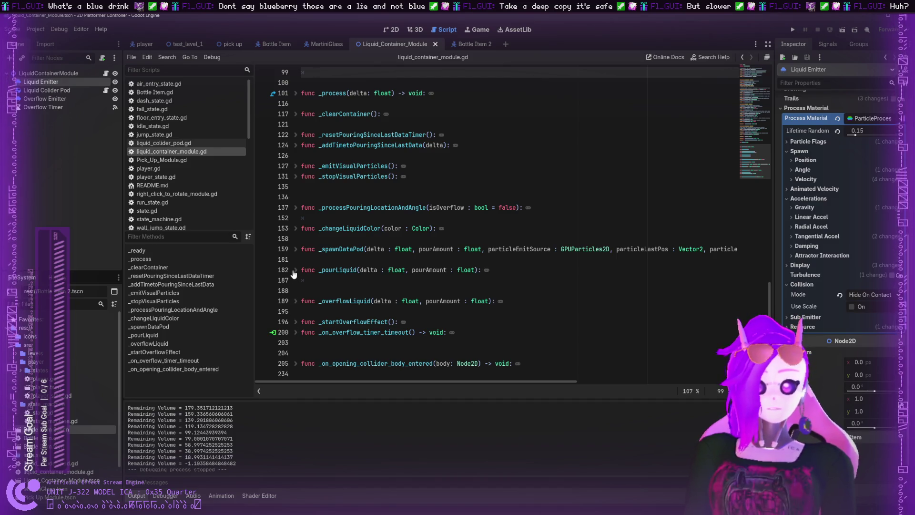
click(295, 365)
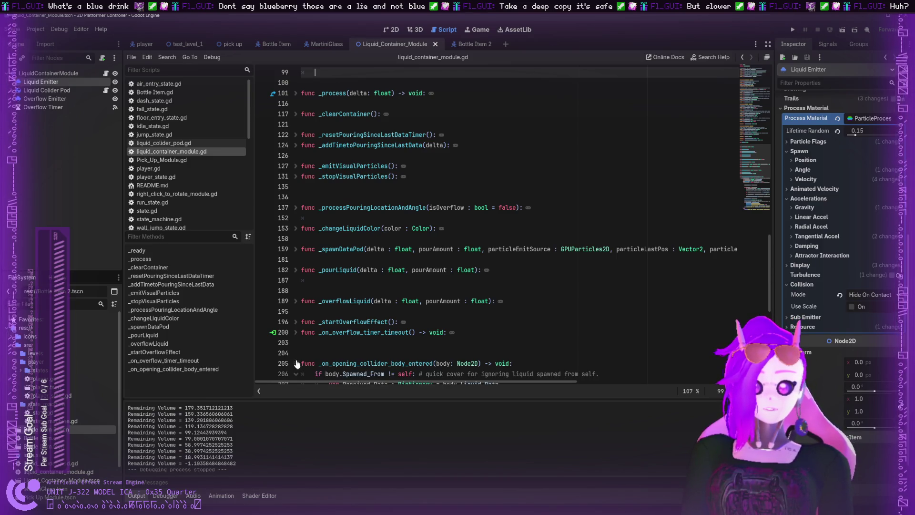
scroll(302, 324, down, 7)
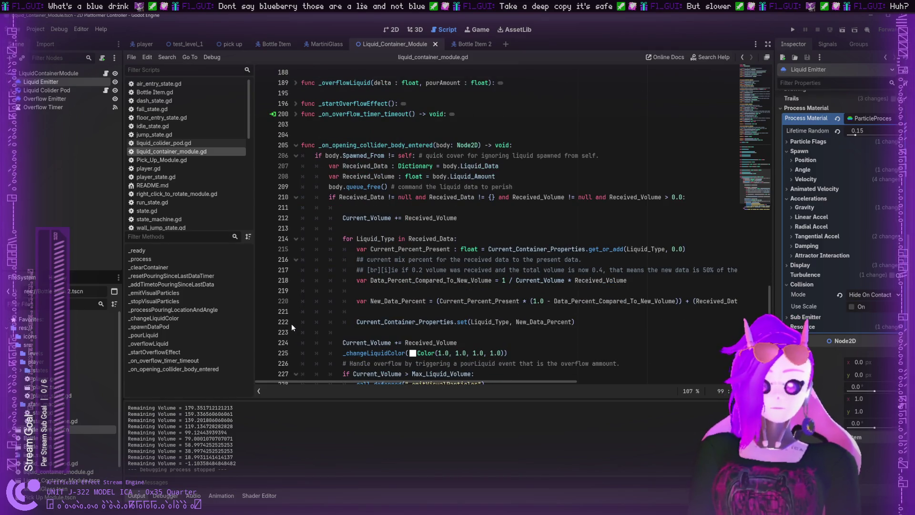
scroll(333, 248, down, 2)
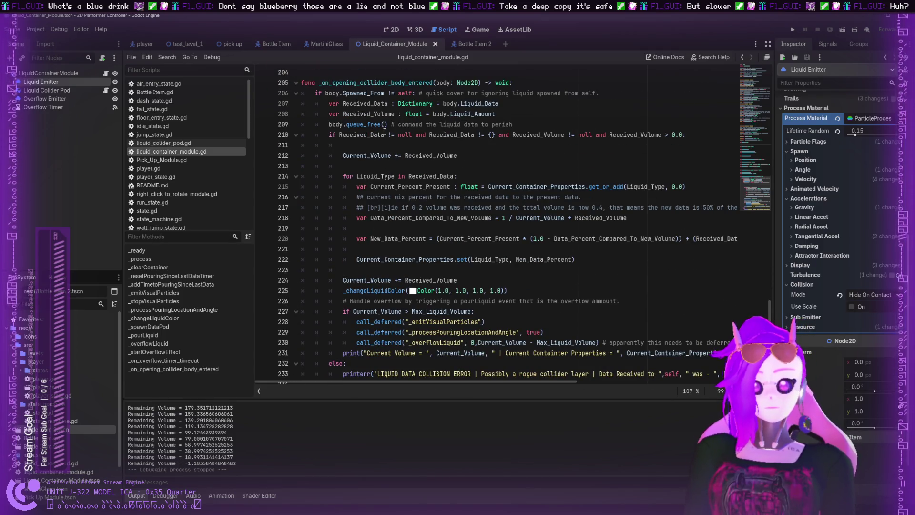
- Highlight the self-spawned liquid and data-destroying comments, Received_Volume, and the word mix
drag(425, 93, 601, 93)
click(610, 92)
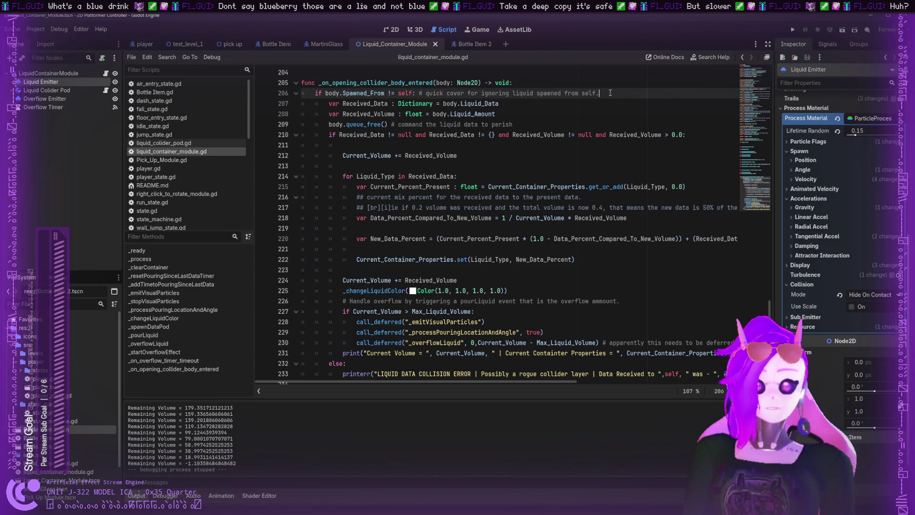
drag(425, 124, 513, 124)
click(511, 124)
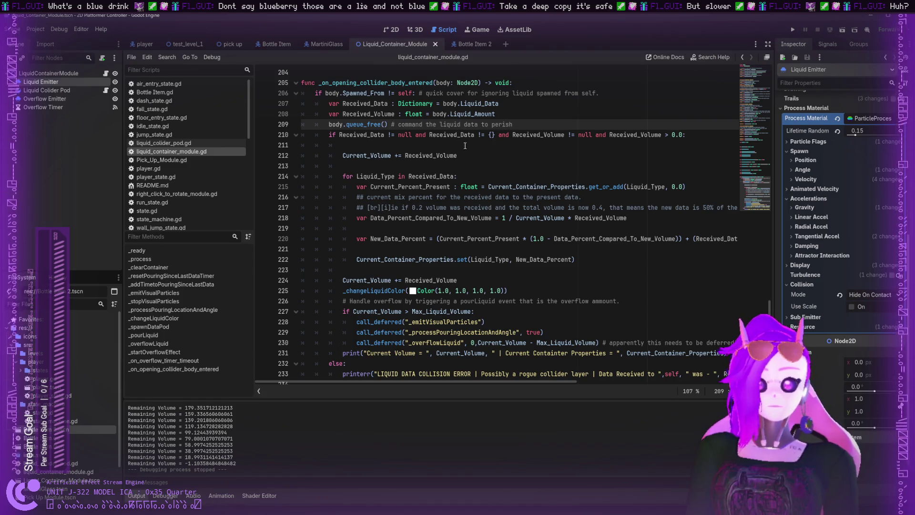
double_click(435, 156)
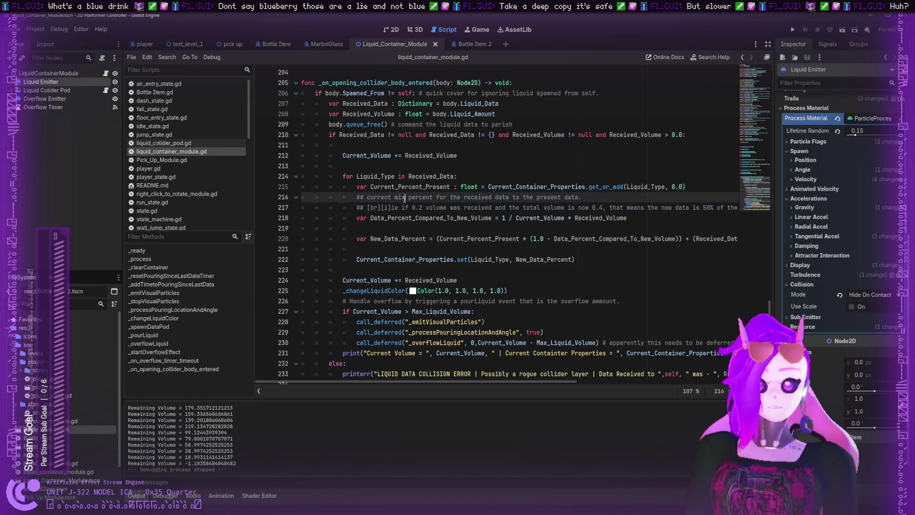
double_click(404, 197)
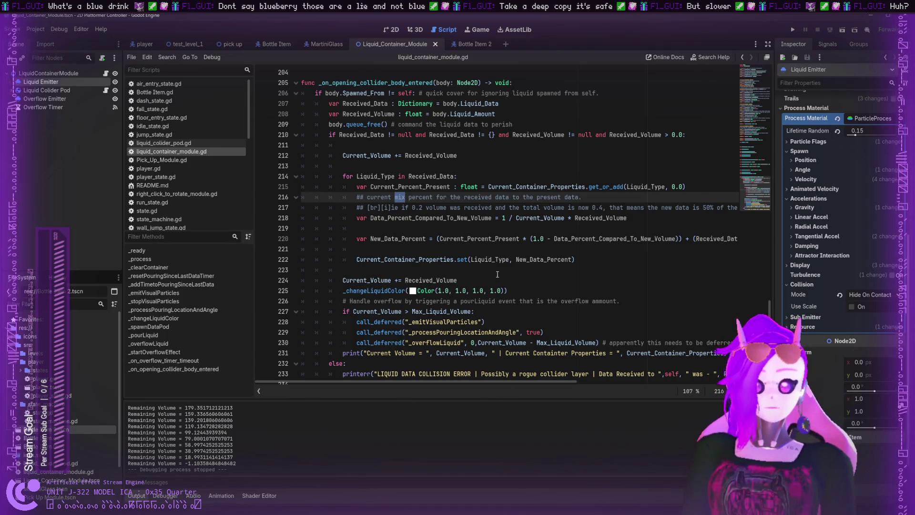
- Highlight Liquid_Type, the Current_Percent_Present percentage formula, and the loop over Received_Data
double_click(472, 260)
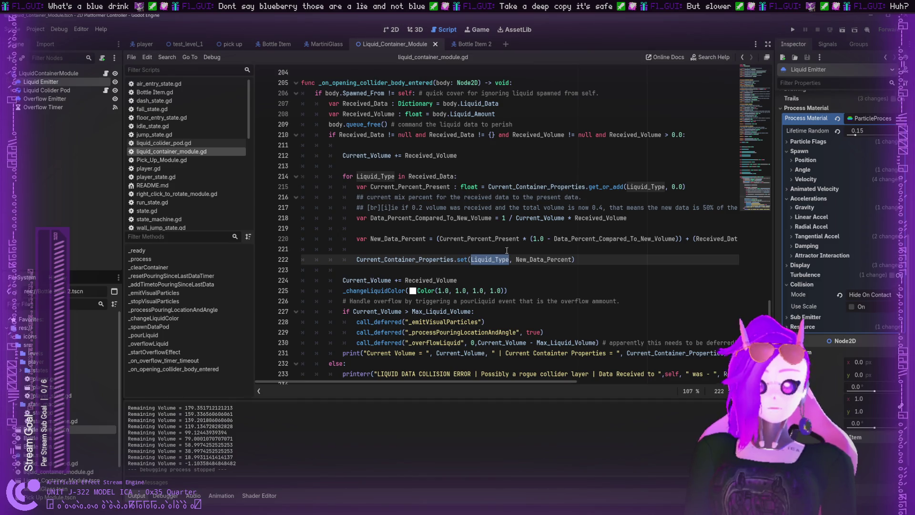
click(430, 239)
double_click(472, 239)
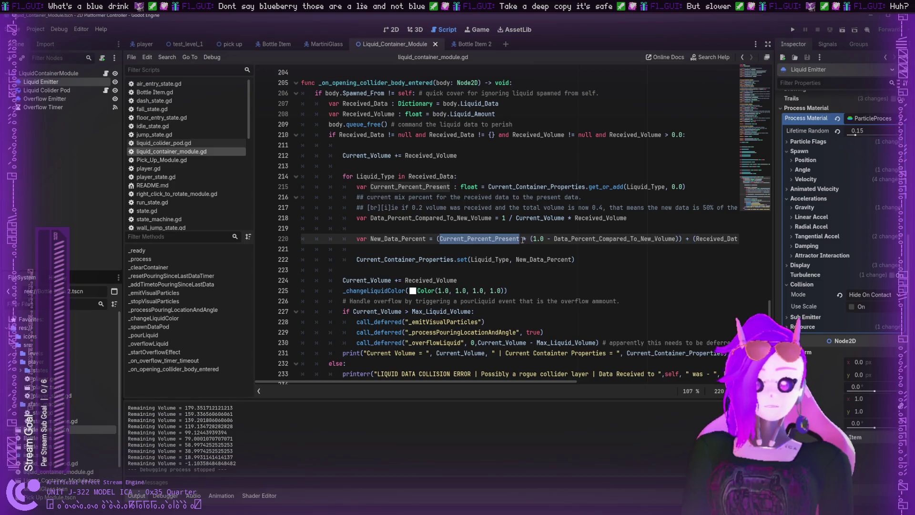
double_click(672, 239)
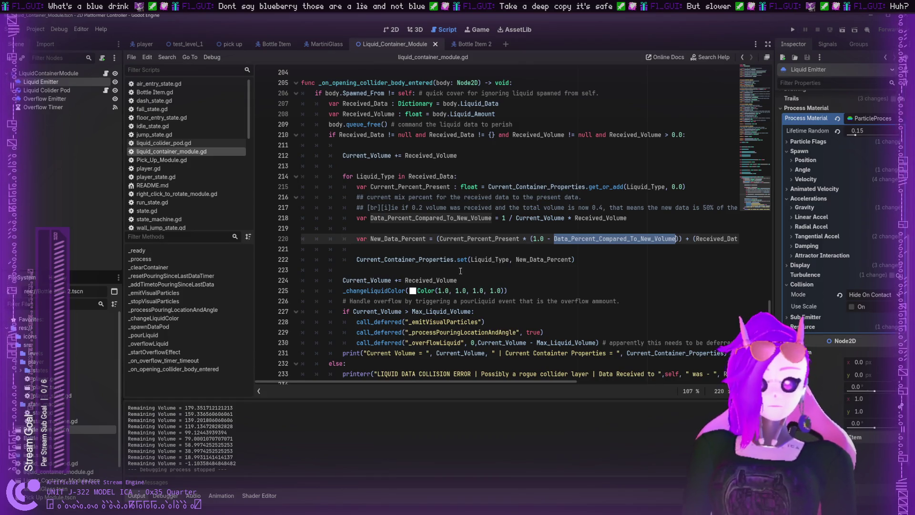
triple_click(423, 179)
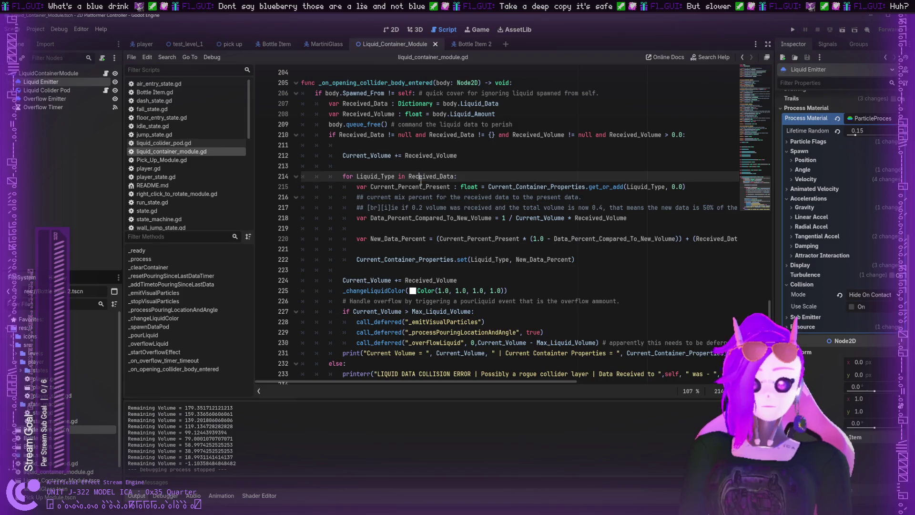
double_click(418, 177)
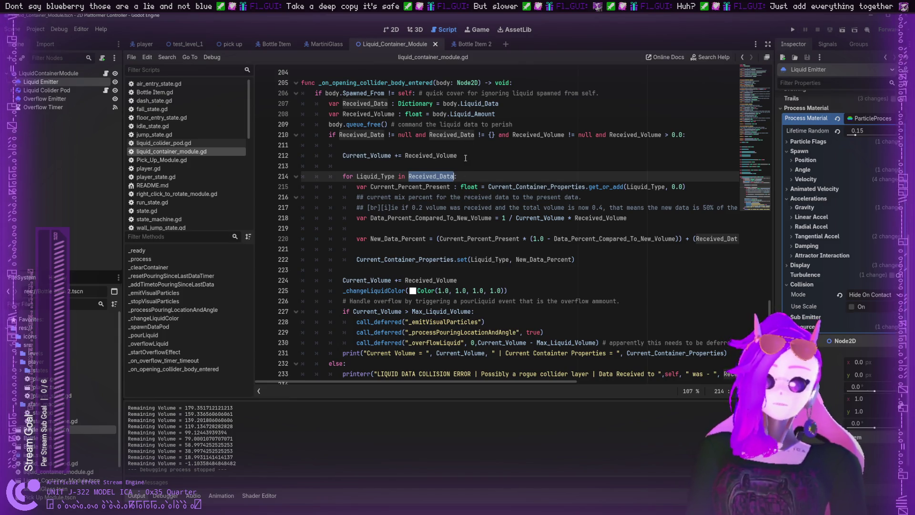
- Insert a blank line 214 above the mixing loop reading Received_Data + Current_Container_Properties
click(477, 167)
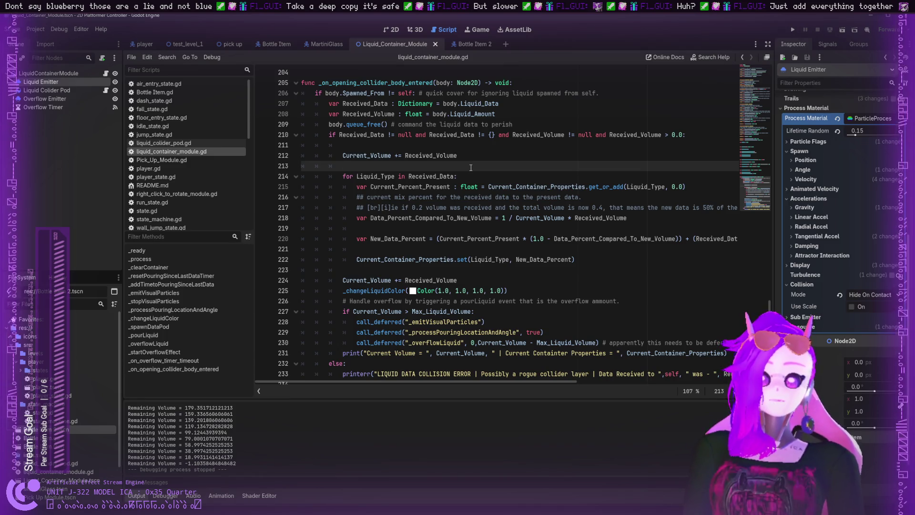
key(Return)
key(Return)
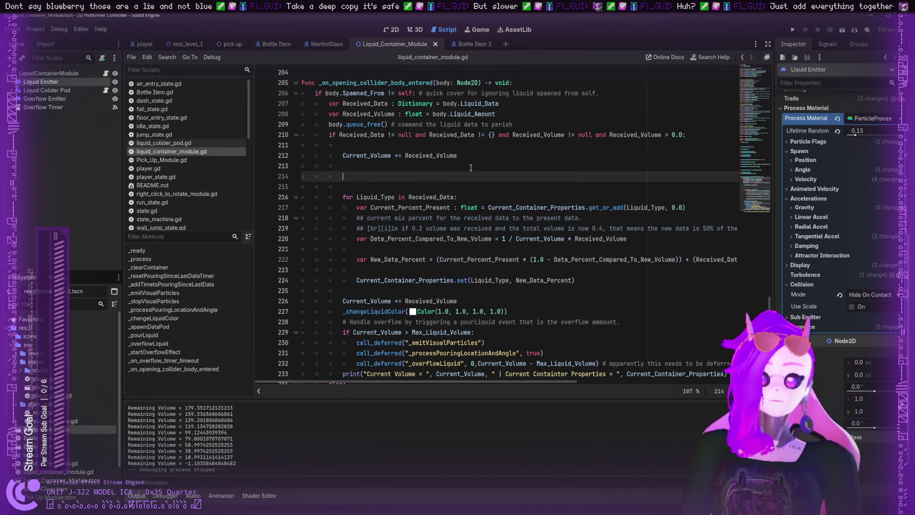
key(Up)
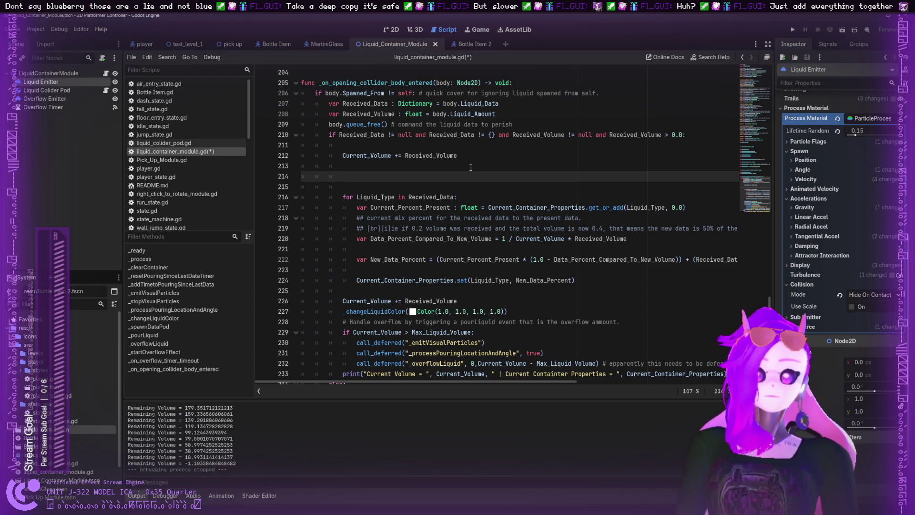
text(Revei)
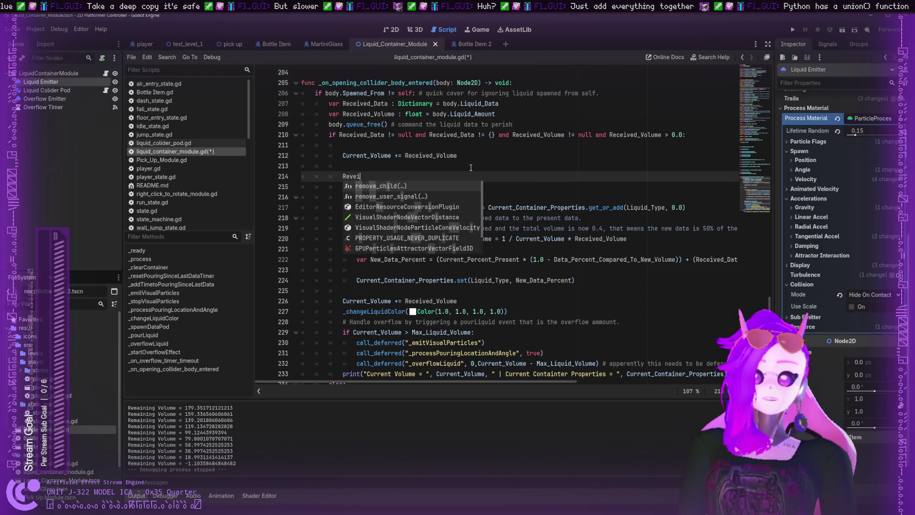
key(BackSpace)
key(BackSpace)
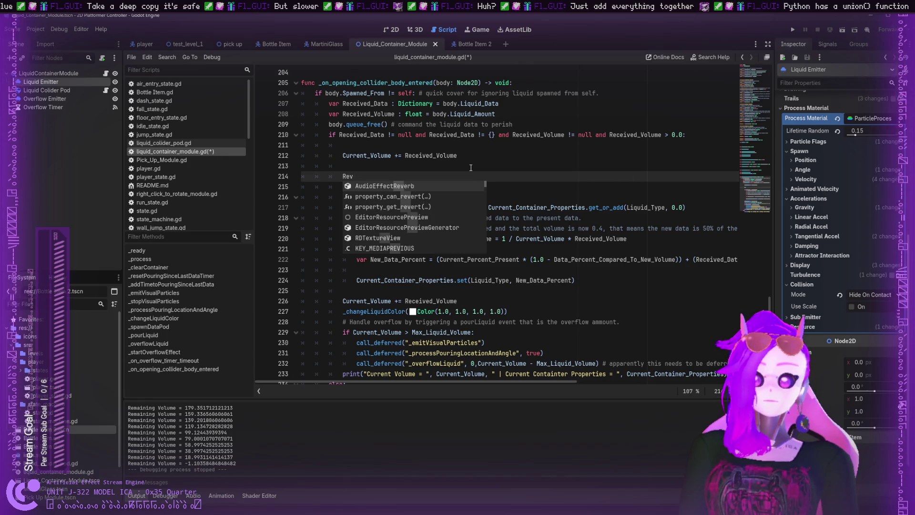
text(eived)
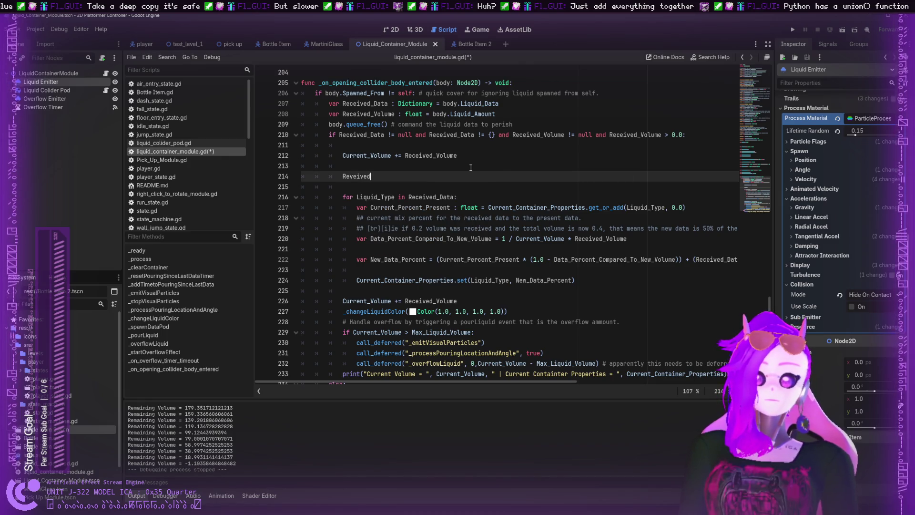
key(BackSpace)
key(BackSpace)
key(BackSpace)
text(ieved)
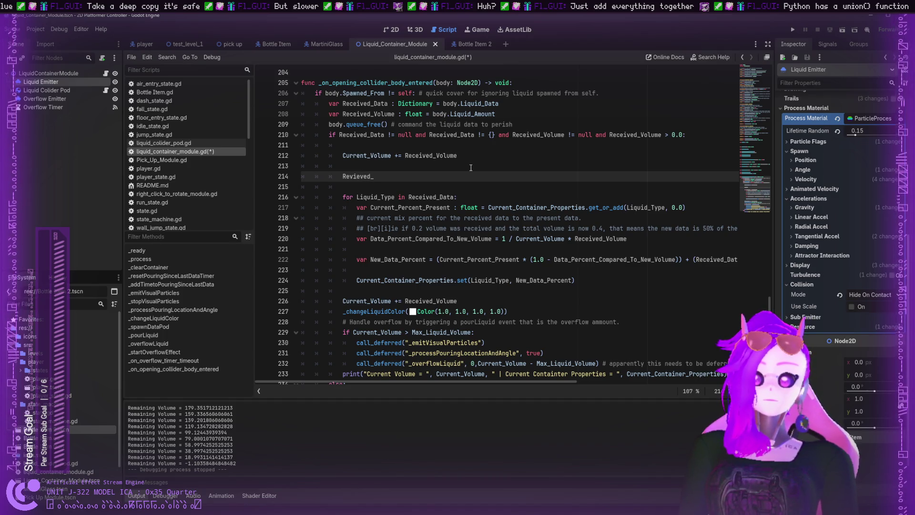
key(BackSpace)
key(BackSpace)
key(BackSpace)
text(ce)
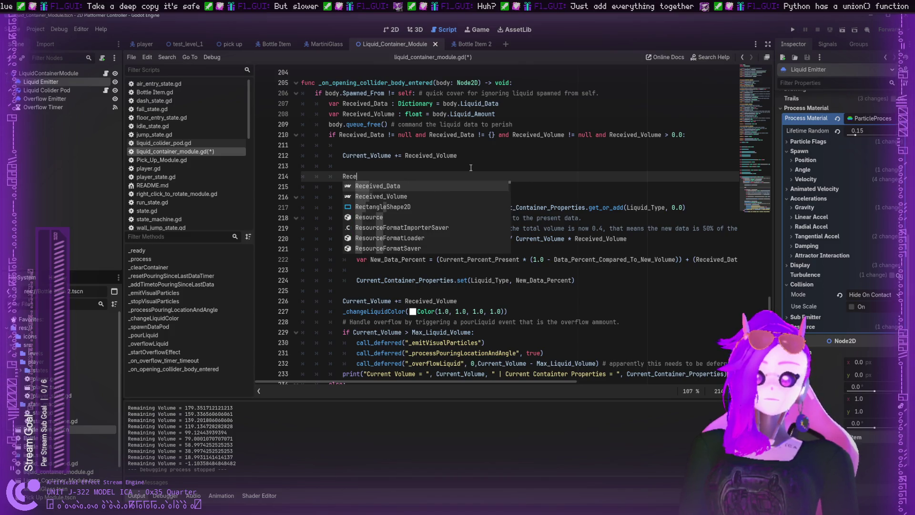
key(Return)
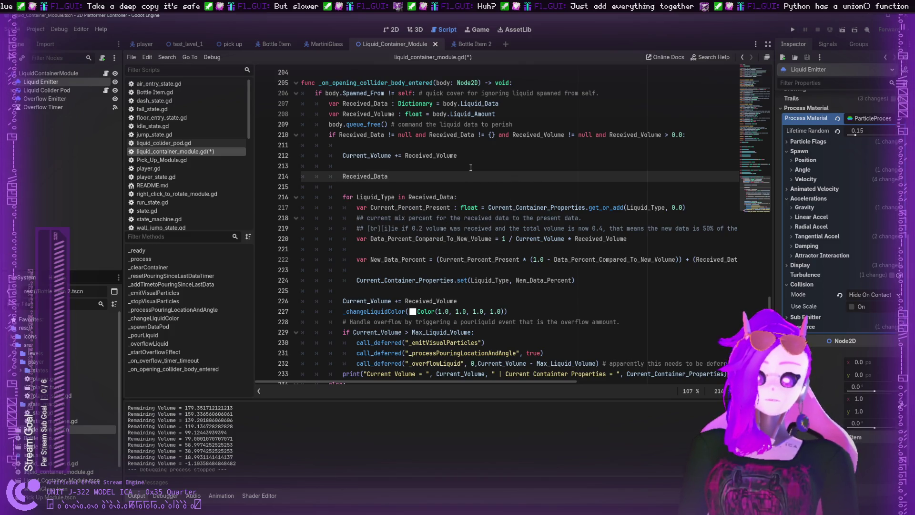
text( + )
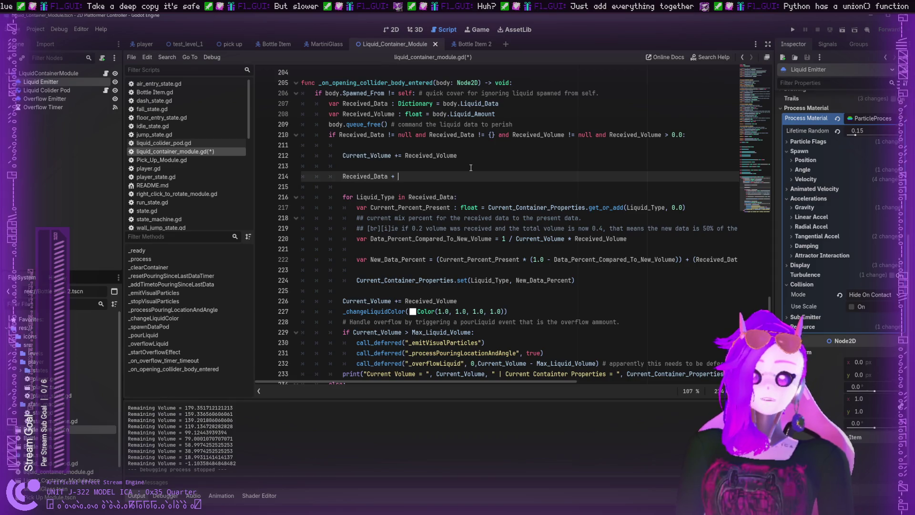
text(Curren)
key(Return)
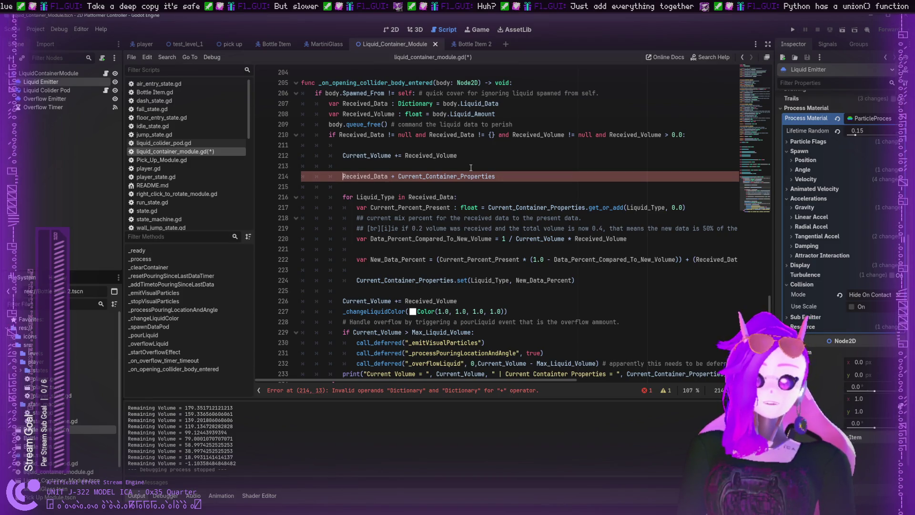
- Prefix line 214 with 'var TempData : Dictionary =' ahead of the Received_Data sum
text(Temp)
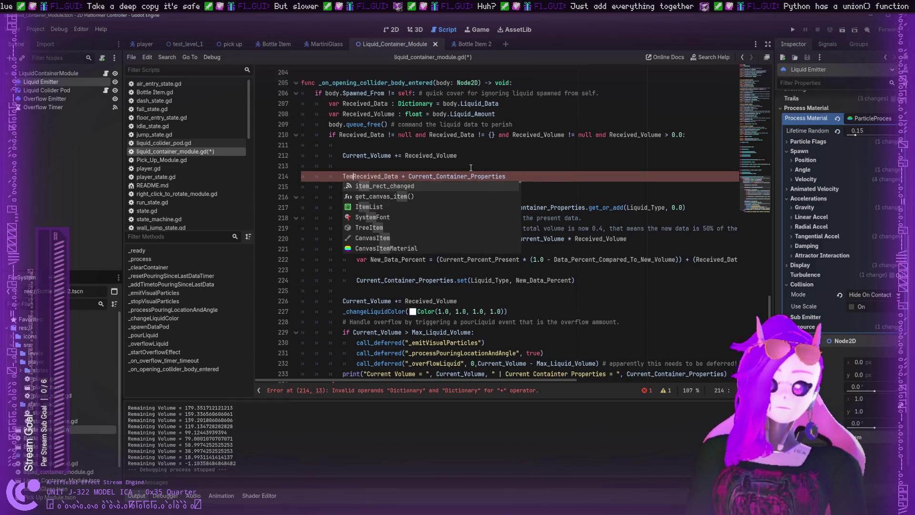
key(BackSpace)
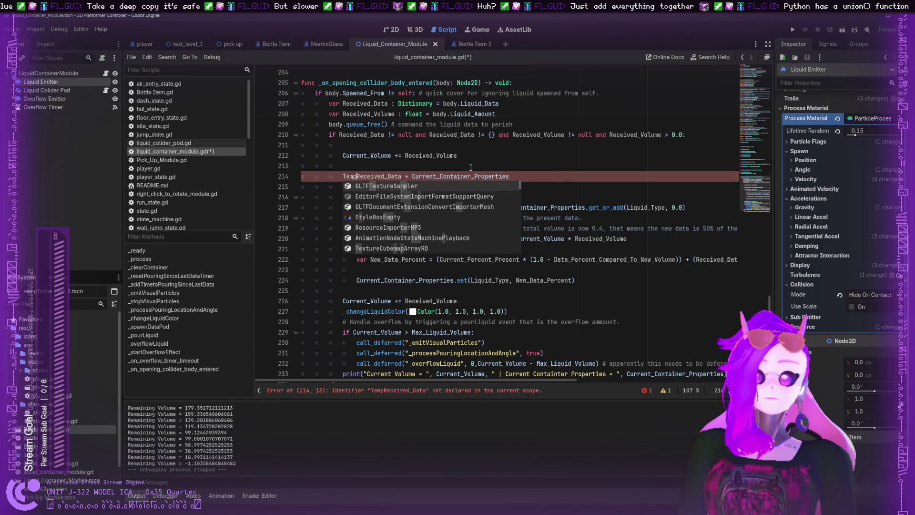
text(Data)
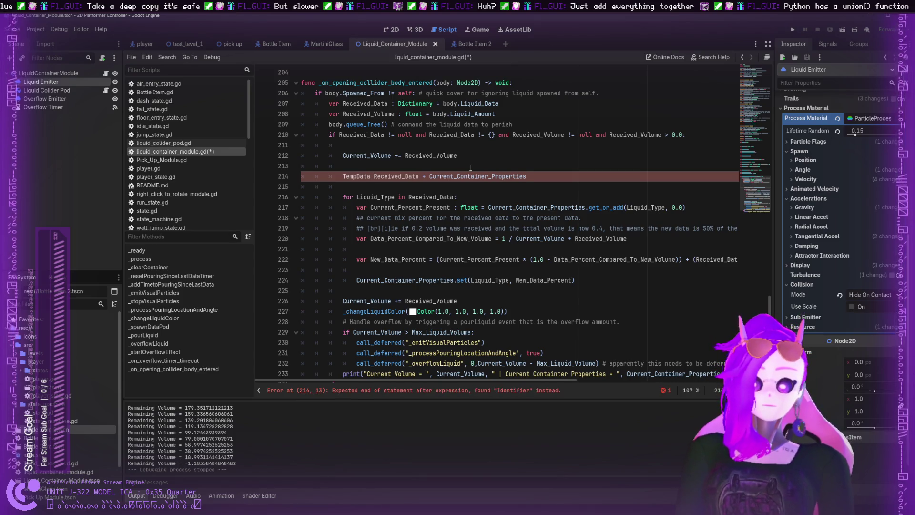
text( :=)
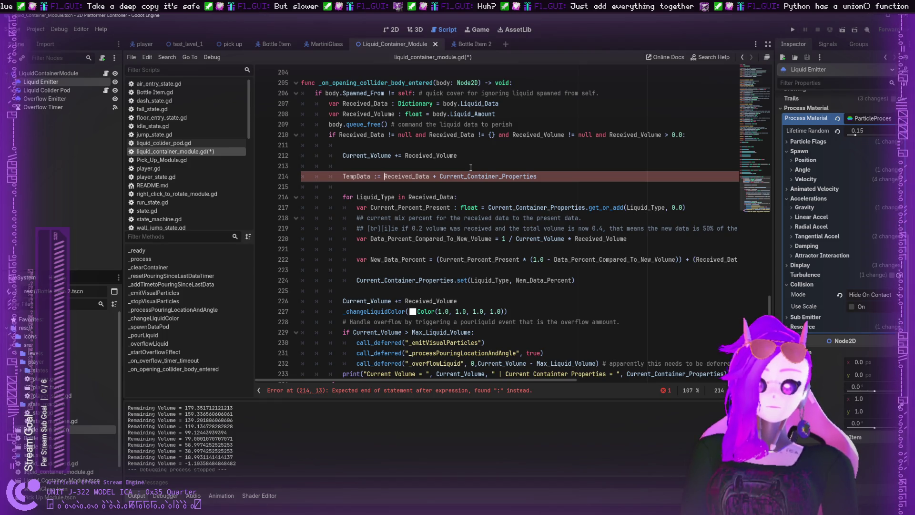
key(Left)
key(Left)
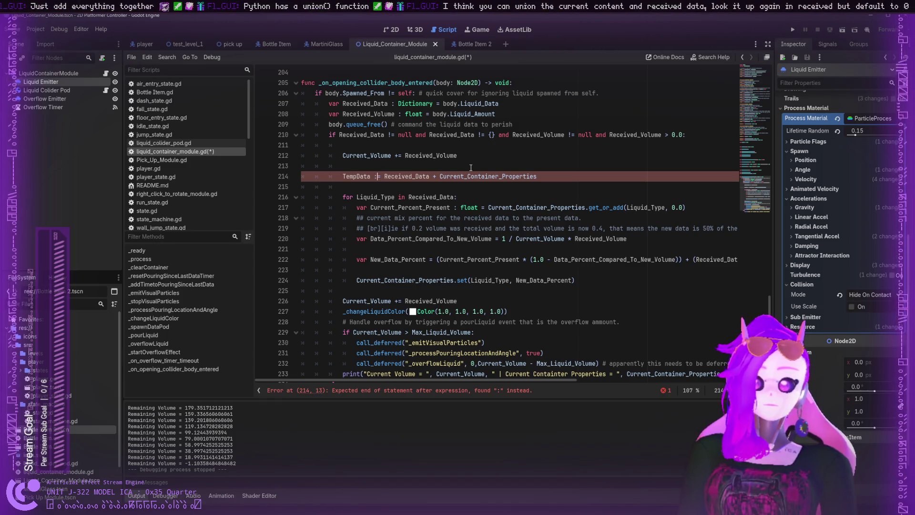
text(Dictionary)
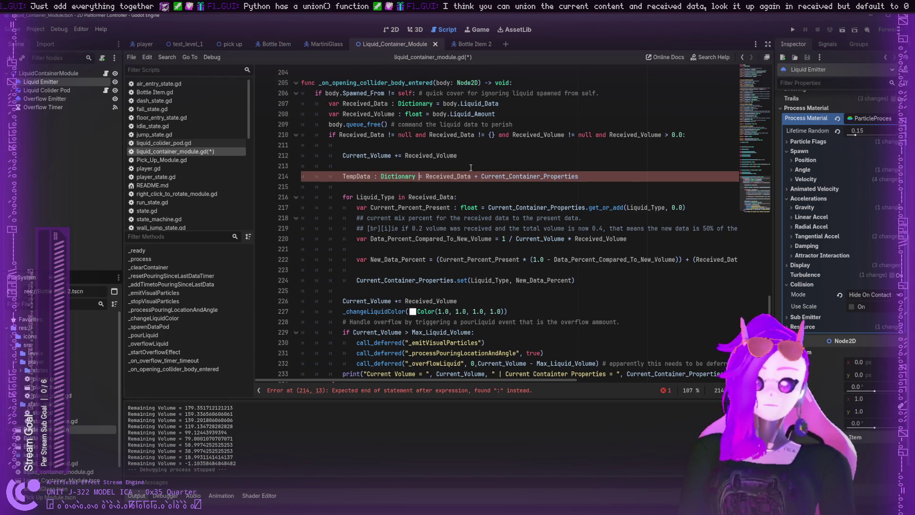
click(488, 165)
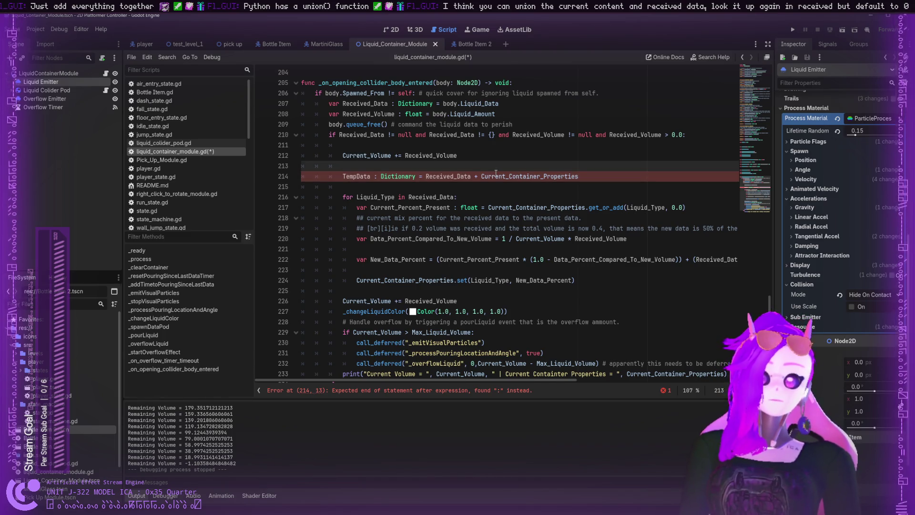
click(495, 173)
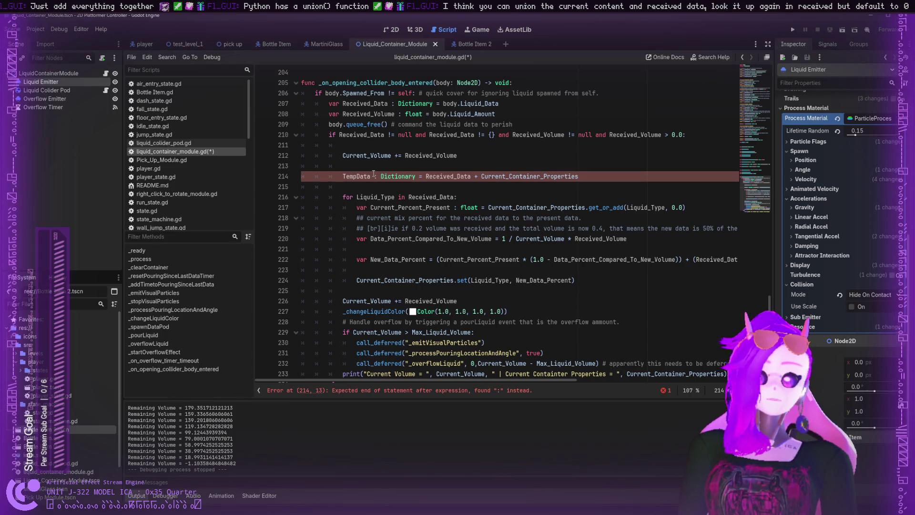
click(344, 174)
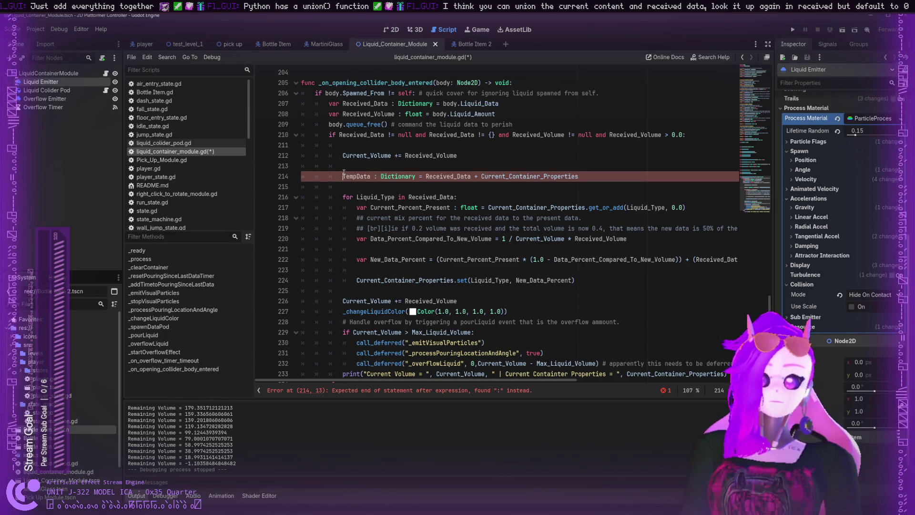
text(var)
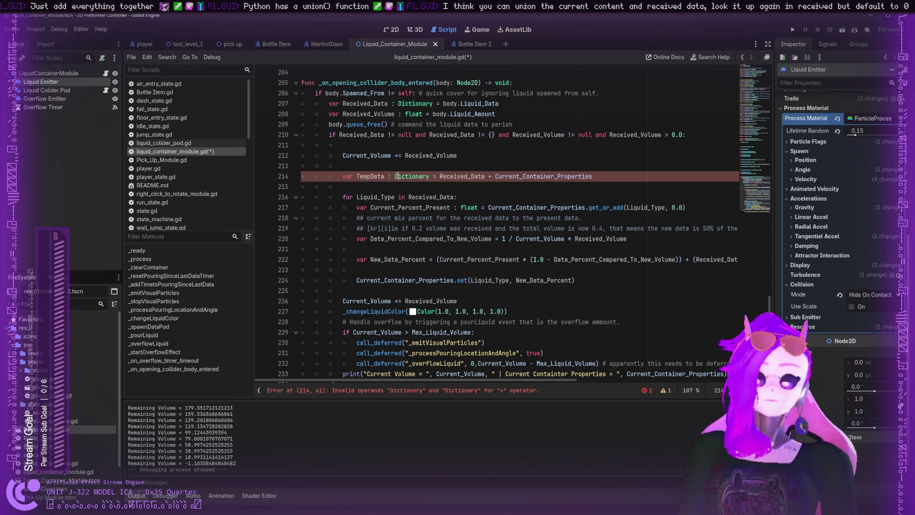
- Replace the sum on line 214, trying Dictionary.union and TempData calls before clearing them
drag(431, 175, 402, 176)
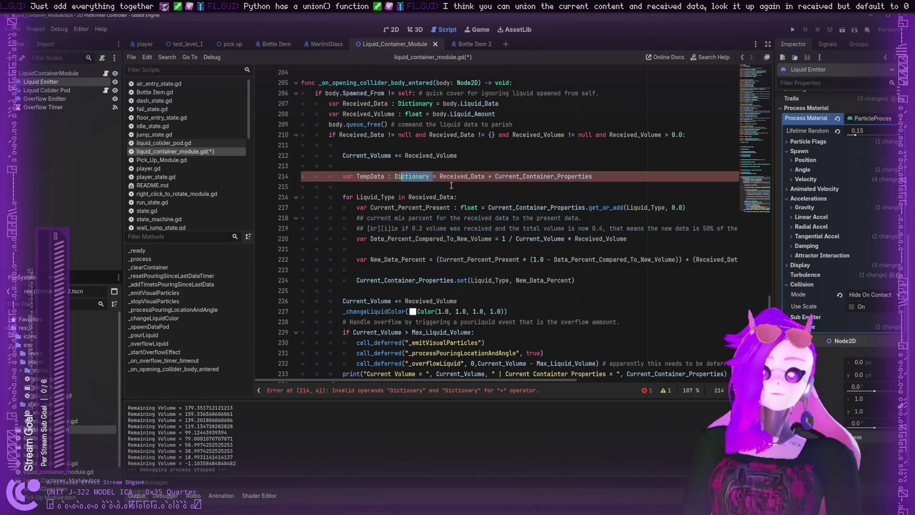
click(438, 176)
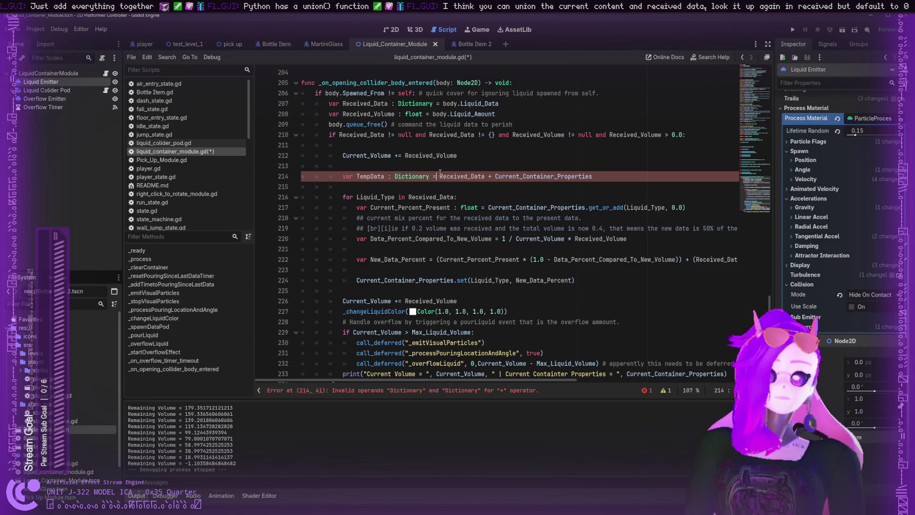
drag(440, 176, 640, 181)
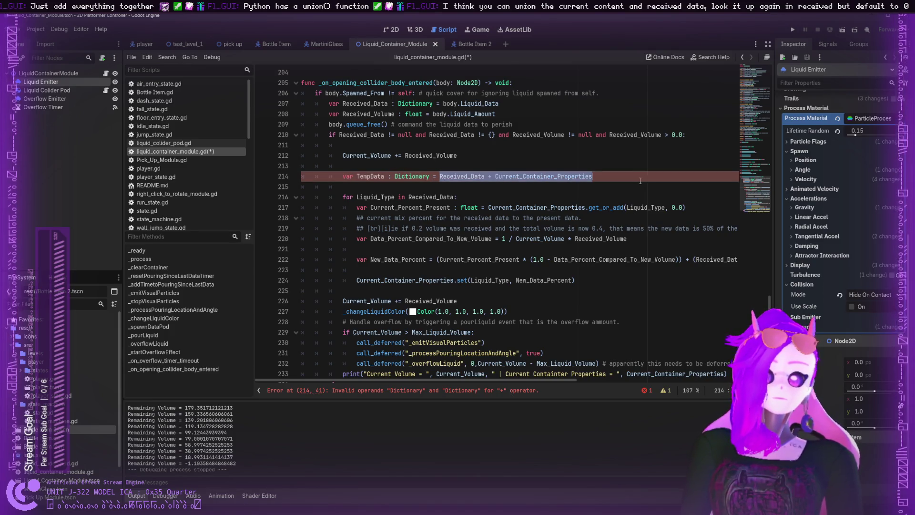
text(Dictionary.)
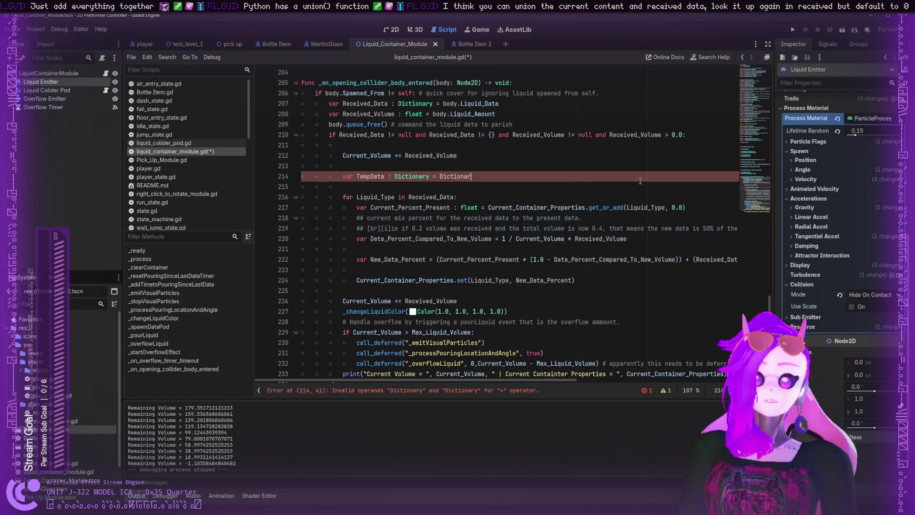
key(Escape)
text(un)
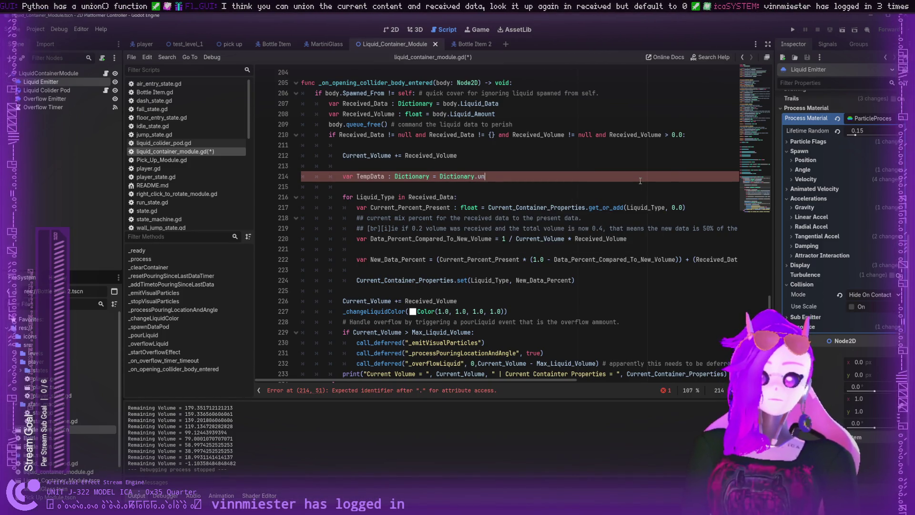
text(ion)
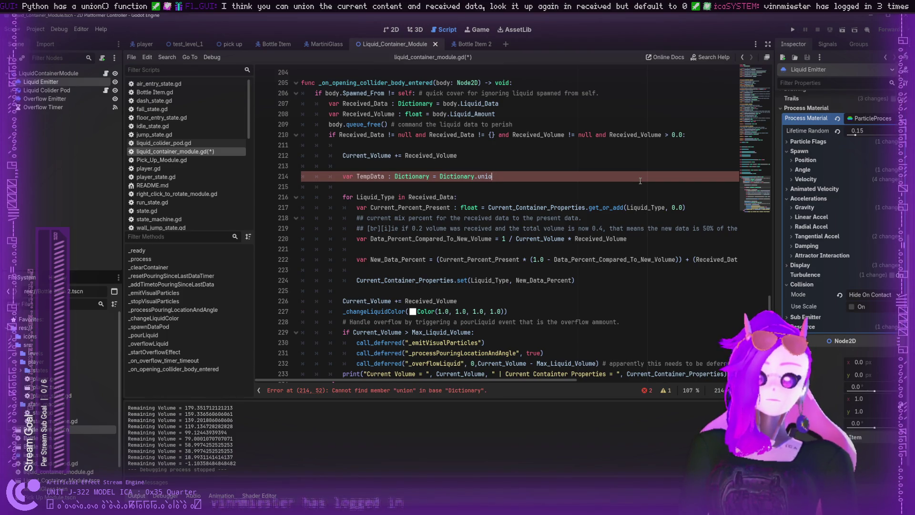
key(BackSpace)
key(BackSpace)
key(BackSpace)
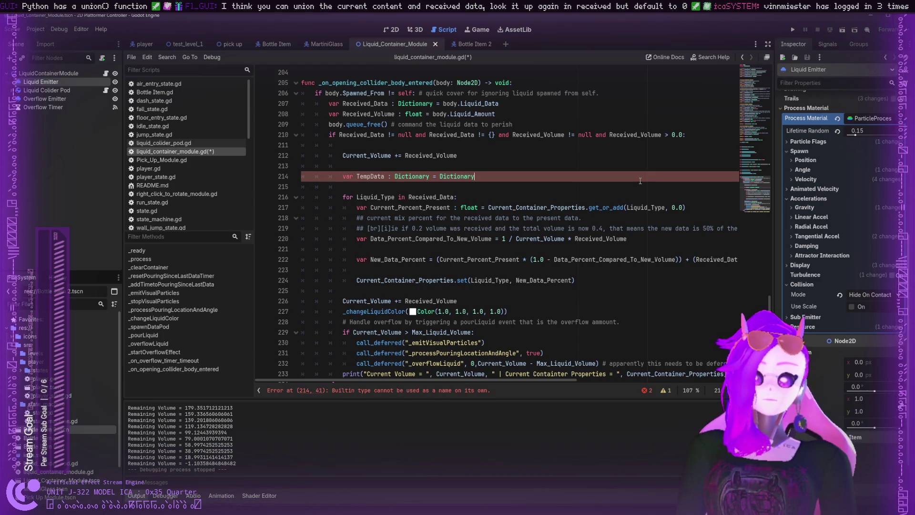
key(BackSpace)
key(BackSpace)
key(BackSpace)
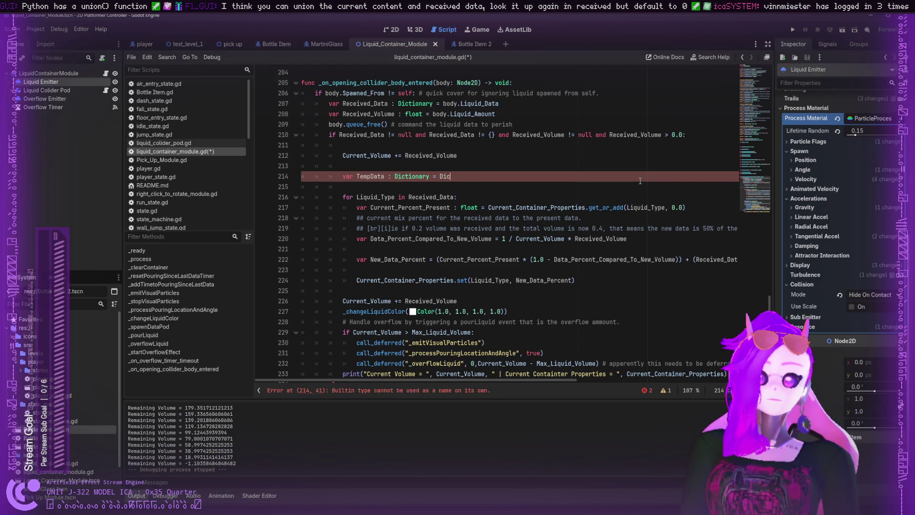
key(BackSpace)
key(BackSpace)
key(BackSpace)
text(Temp)
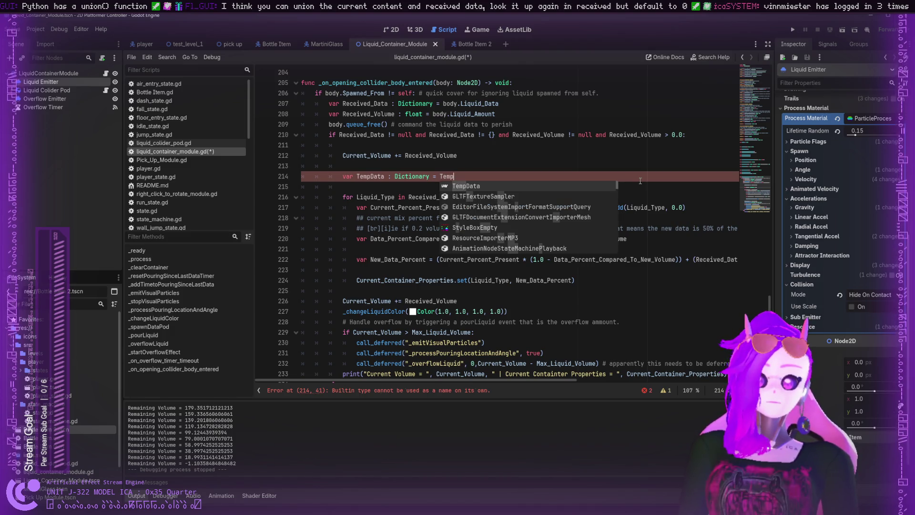
text(Data.)
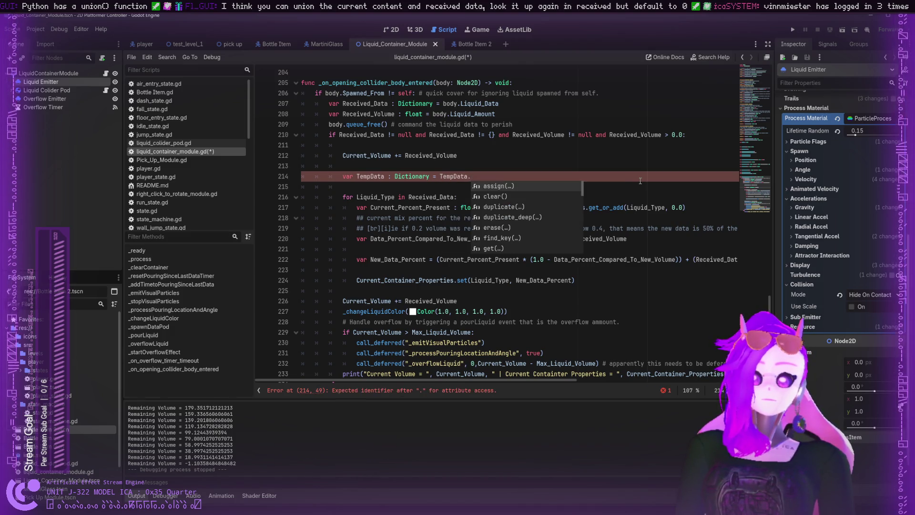
text(uni)
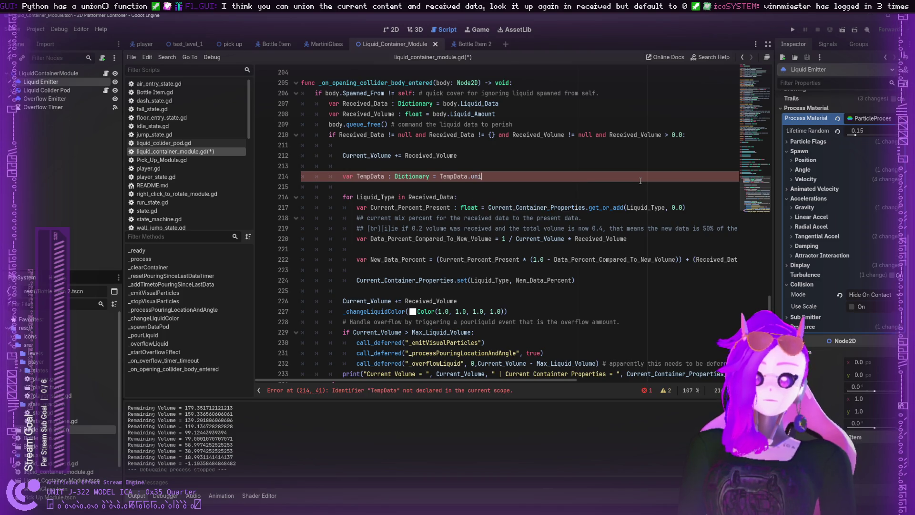
key(BackSpace)
key(BackSpace)
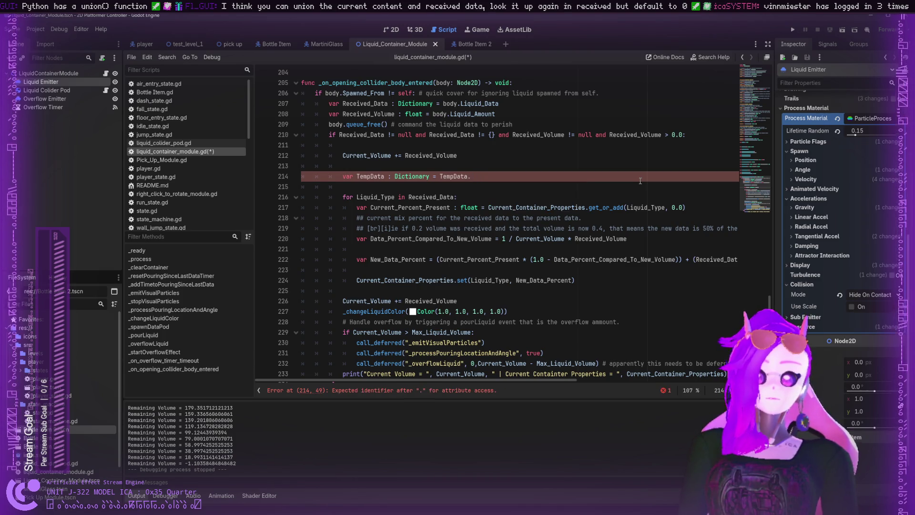
text(un)
key(BackSpace)
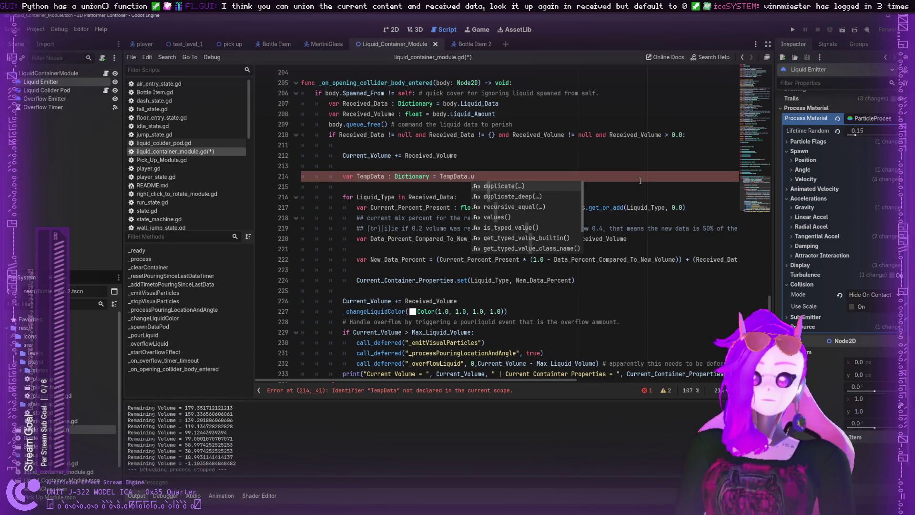
key(BackSpace)
key(BackSpace)
key(BackSpace)
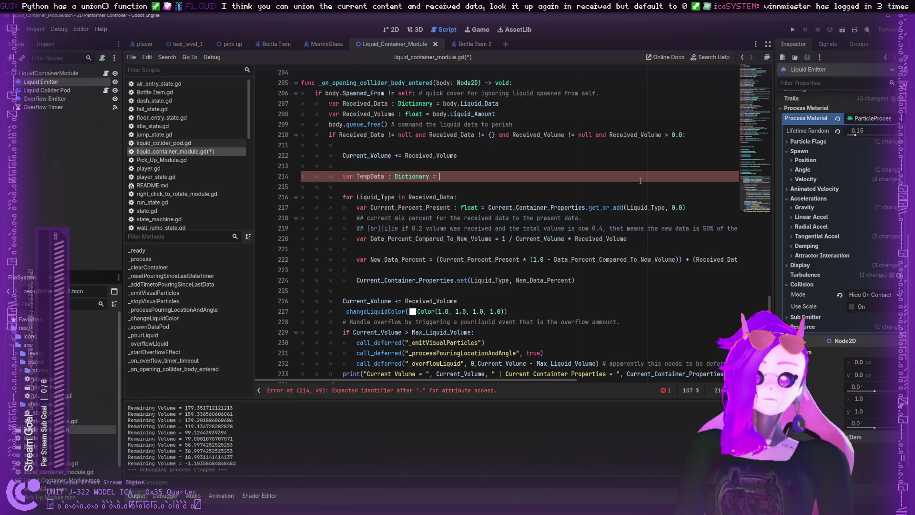
- Make line 214 read var TempData : Dictionary = Received_Data.merge()
text(Reciev)
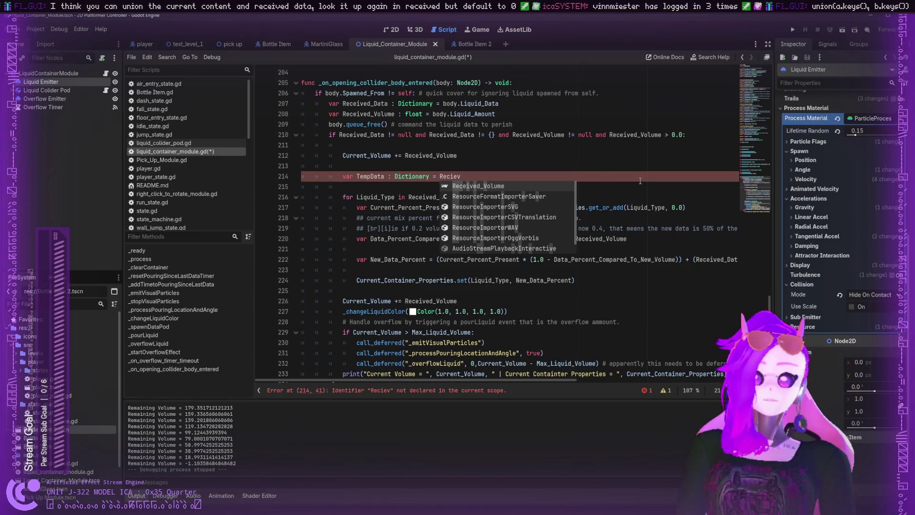
text(_D)
key(Return)
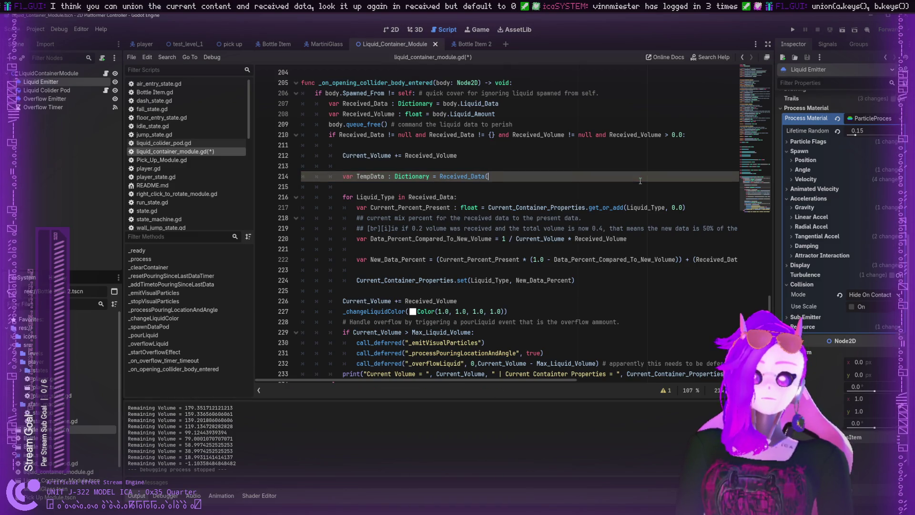
key(BackSpace)
key(BackSpace)
text(.()
key(BackSpace)
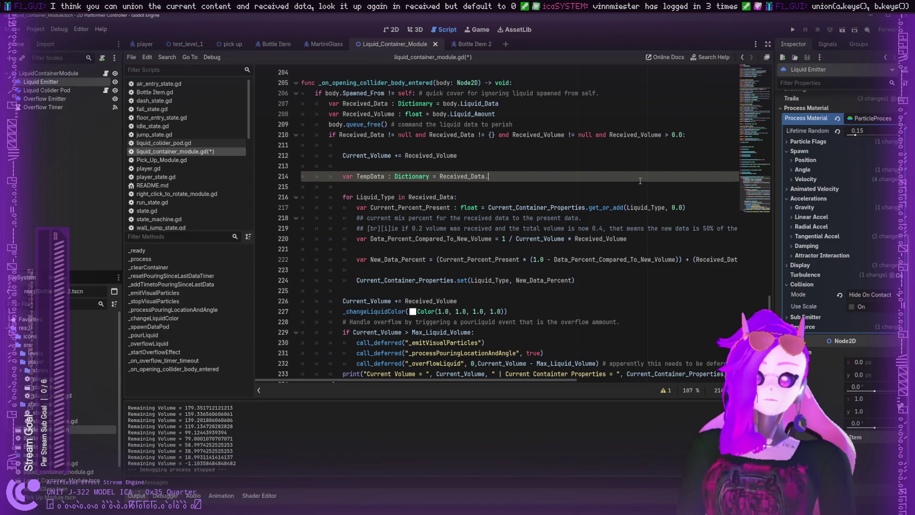
key(ctrl+space)
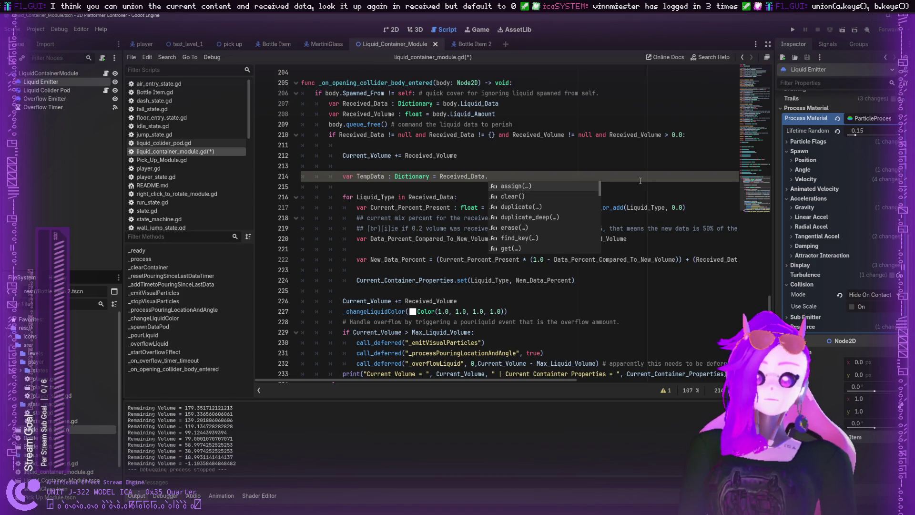
key(Down)
key(Down)
key(Down)
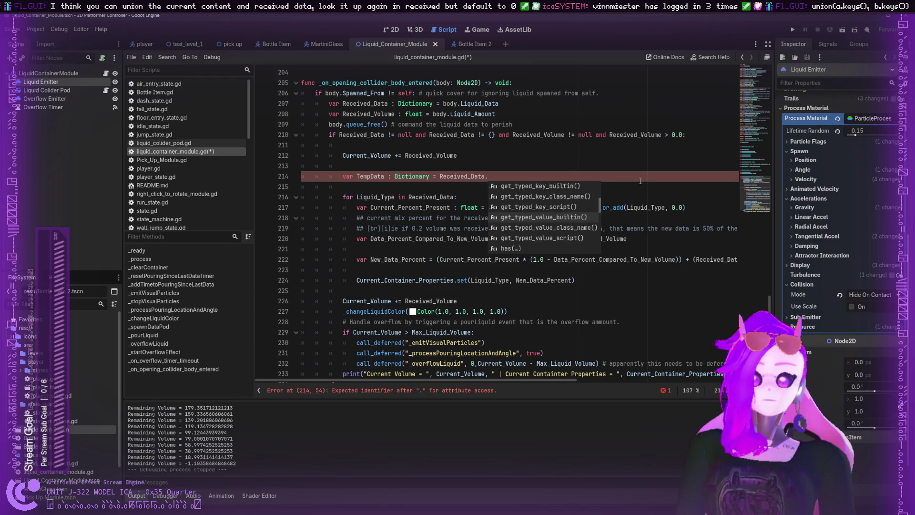
key(Down)
key(Down)
key(Down)
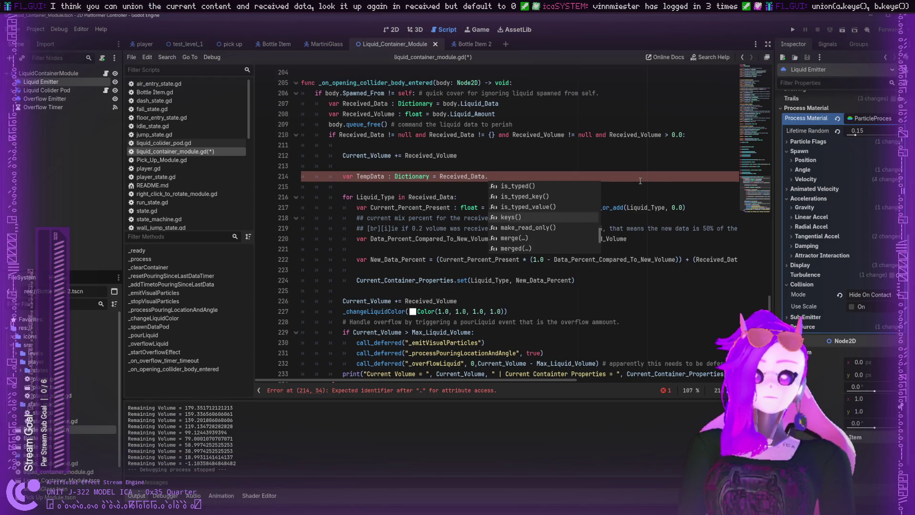
key(Down)
key(Down)
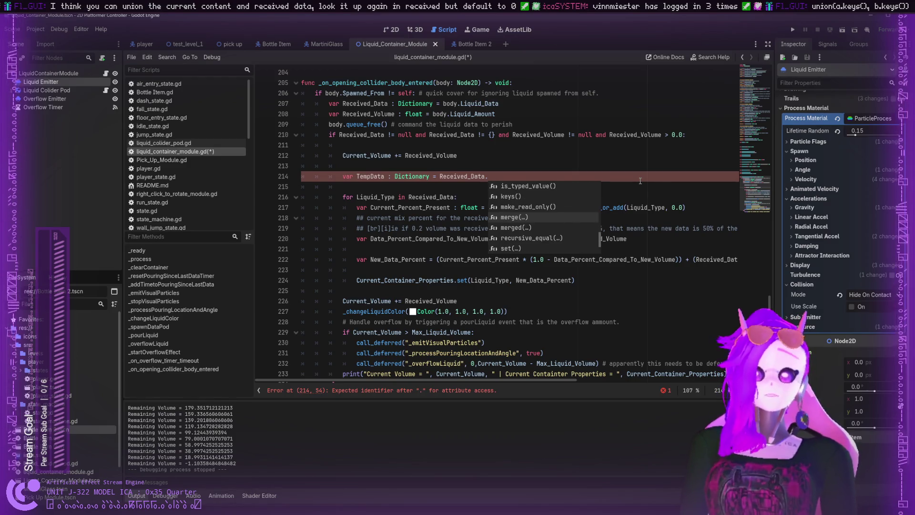
key(Return)
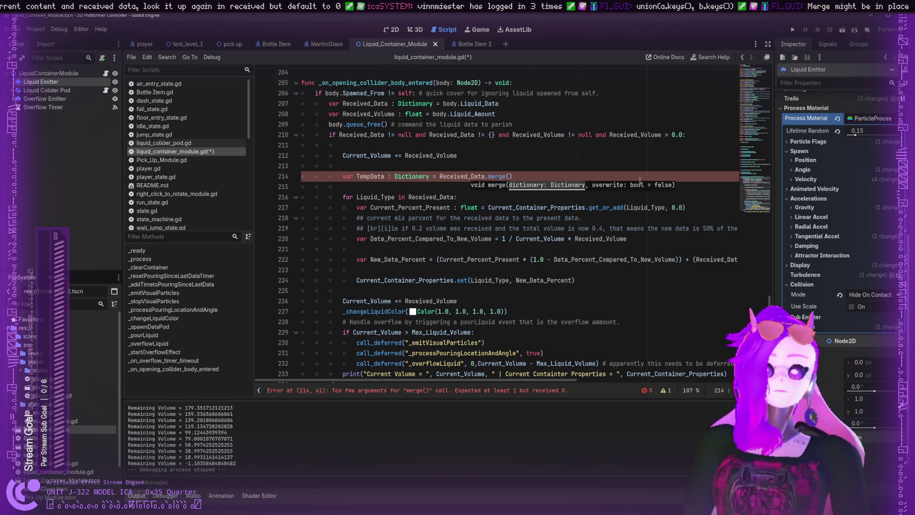
click(493, 176)
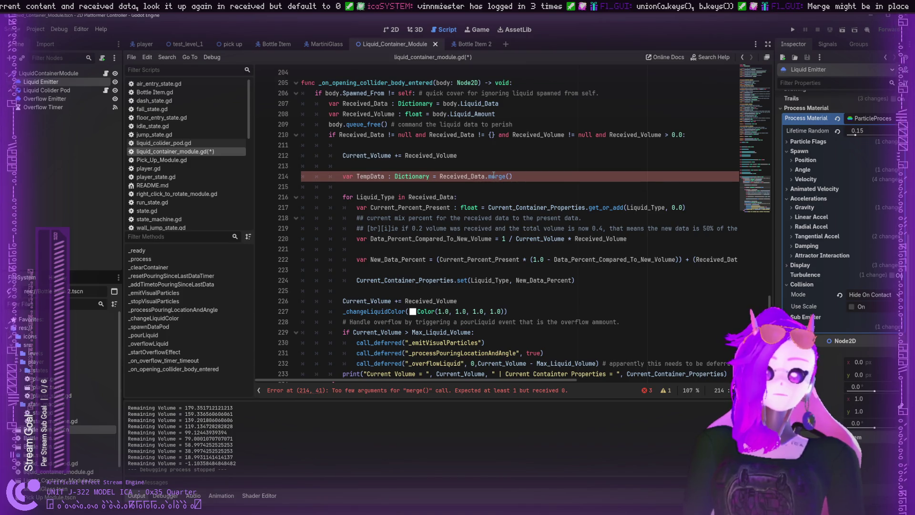
key(alt+F1)
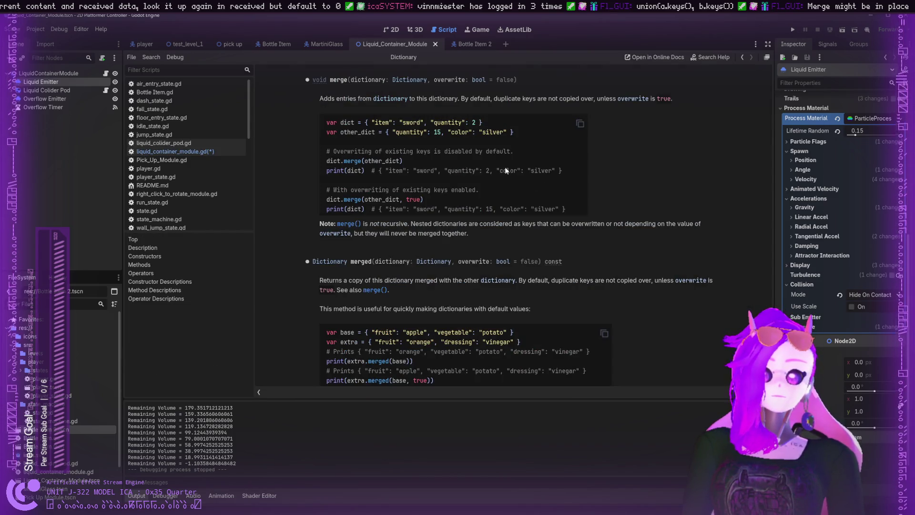
drag(341, 98, 644, 102)
click(629, 109)
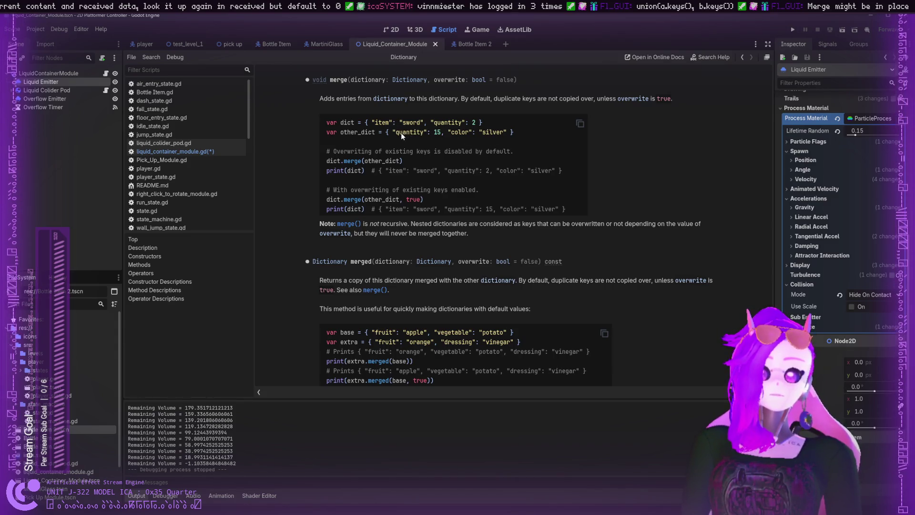
drag(451, 135, 514, 137)
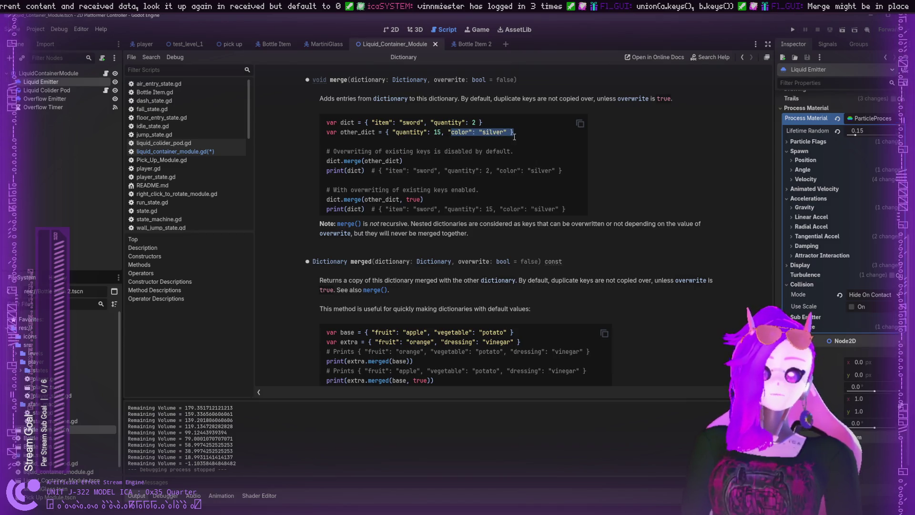
click(514, 137)
drag(479, 171, 528, 172)
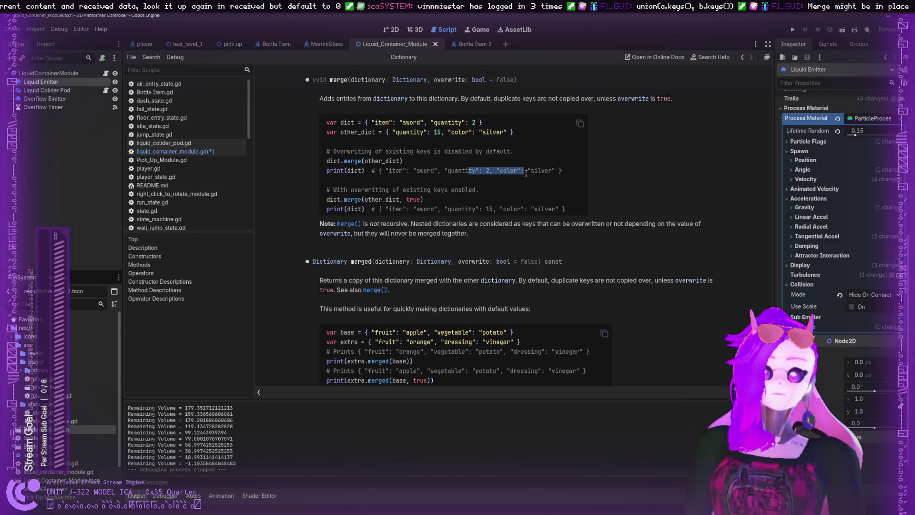
click(514, 184)
drag(486, 209, 327, 209)
click(514, 212)
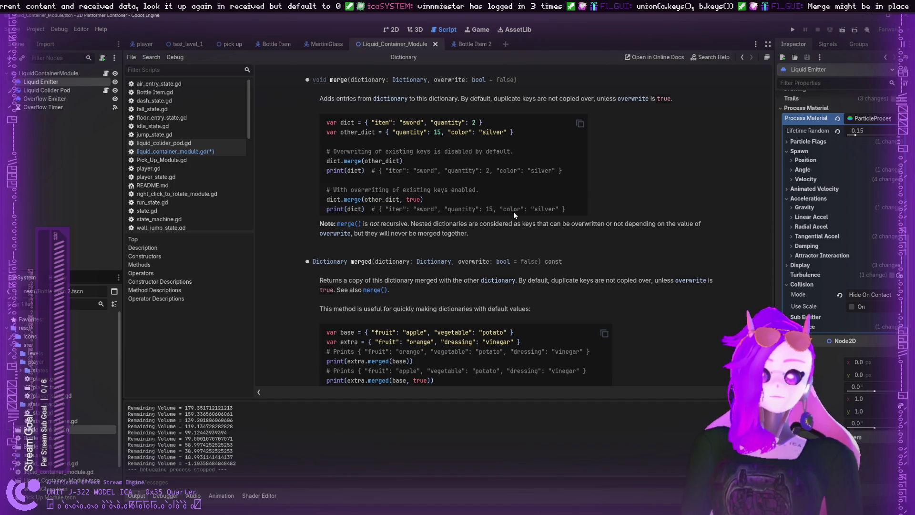
mouse_move(415, 225)
mouse_down()
mouse_move(645, 225)
mouse_move(335, 233)
mouse_move(373, 233)
mouse_up()
click(376, 234)
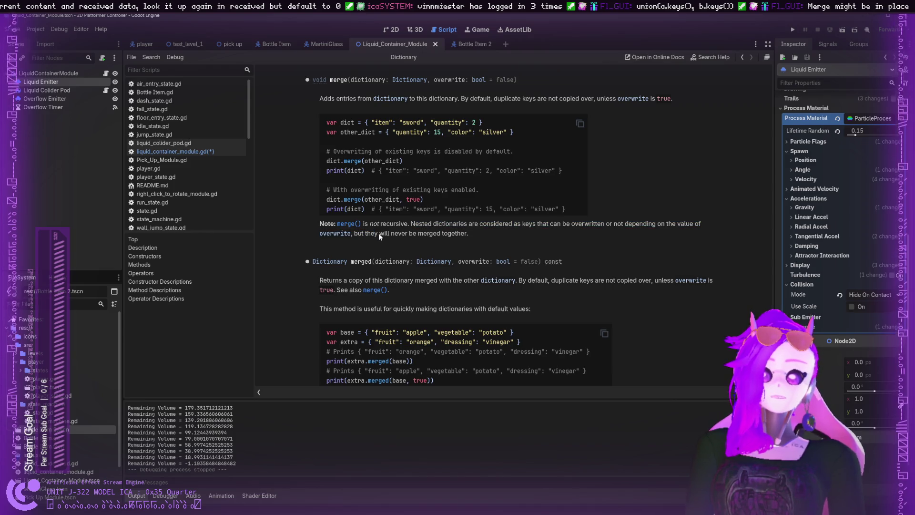
scroll(393, 230, up, 1)
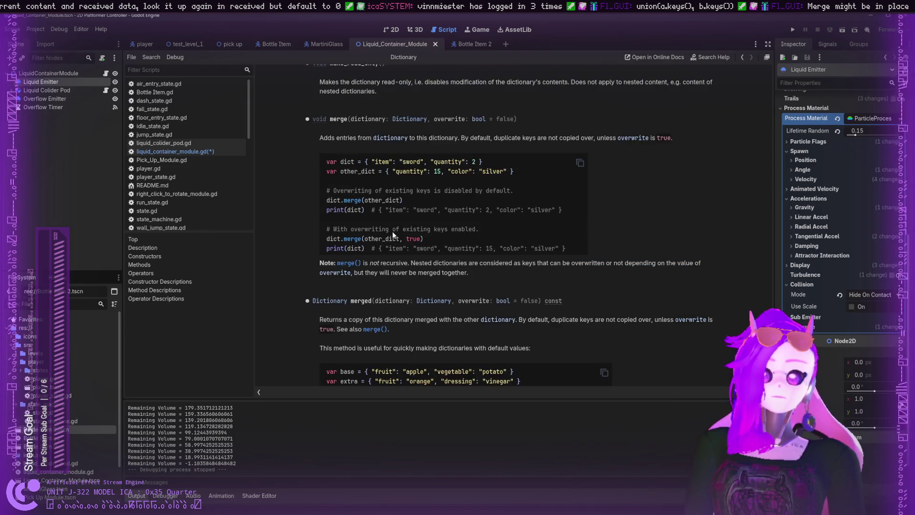
scroll(382, 243, down, 1)
mouse_move(372, 262)
mouse_down()
mouse_move(361, 261)
mouse_move(390, 240)
mouse_move(556, 242)
mouse_up()
scroll(360, 262, down, 1)
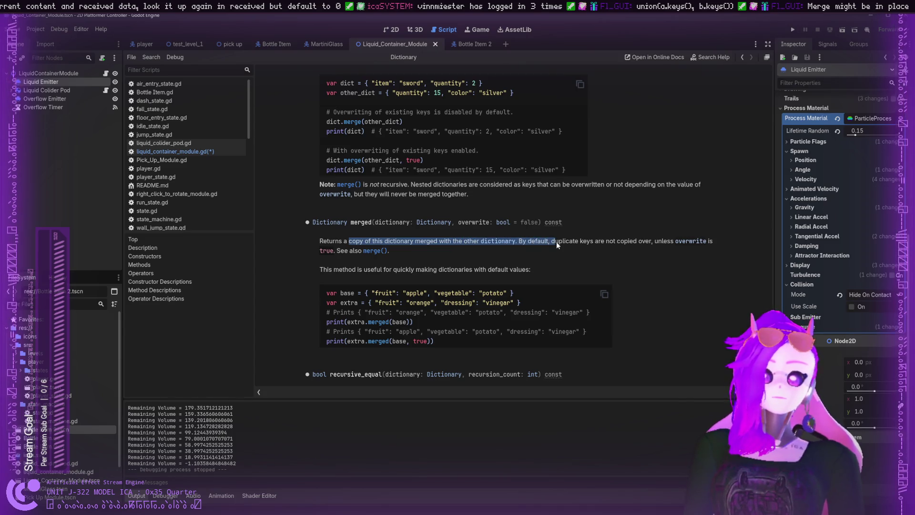
click(556, 242)
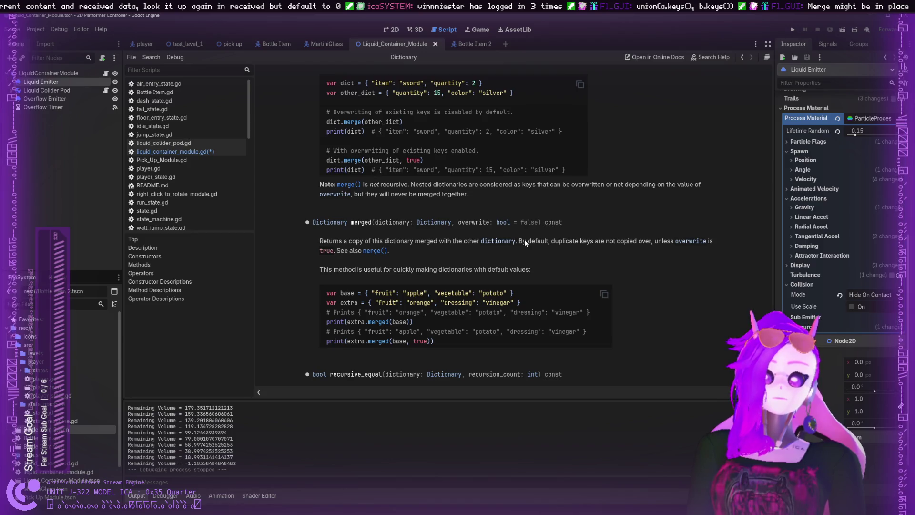
scroll(525, 239, down, 2)
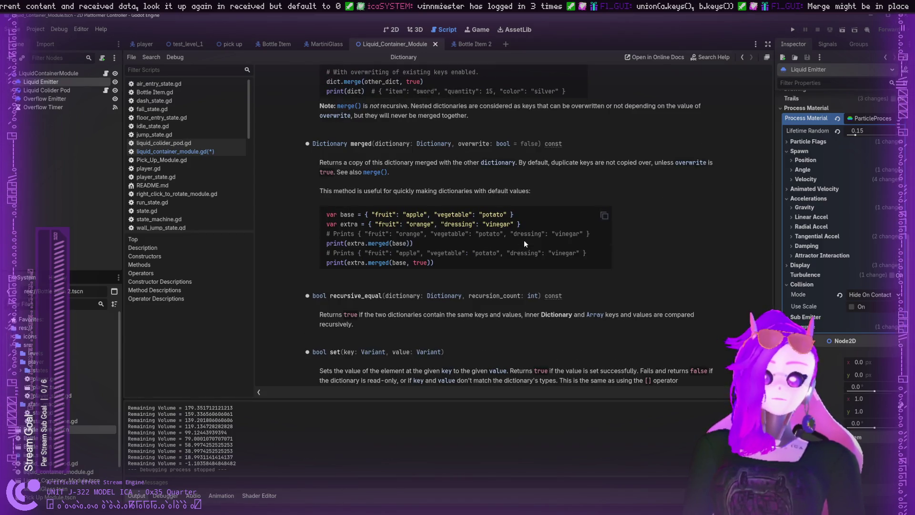
scroll(519, 230, up, 2)
scroll(520, 230, up, 1)
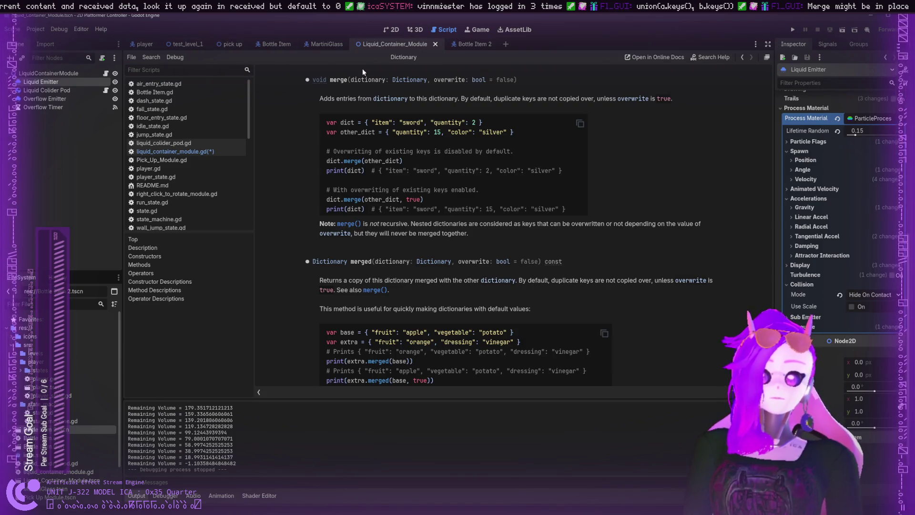
click(167, 151)
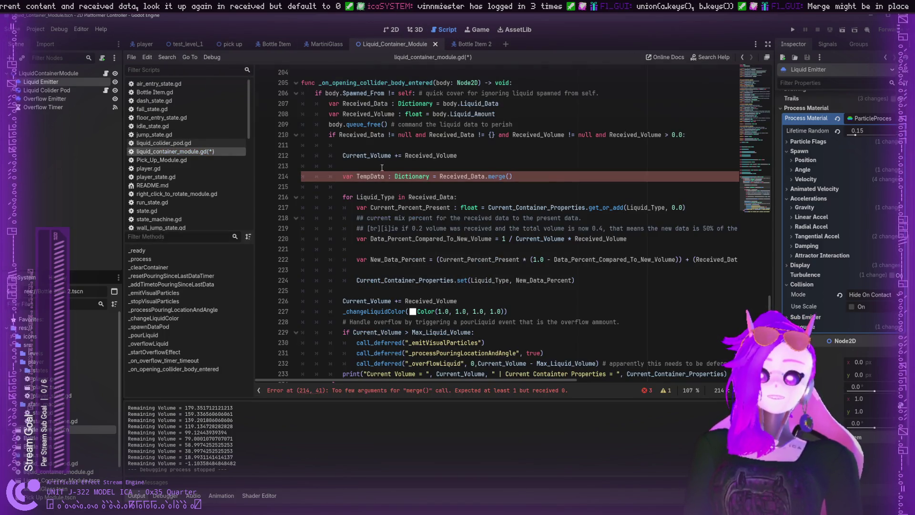
- Pass Current_Container_Properties as the argument of the merged() call on line 214
click(504, 176)
text(d)
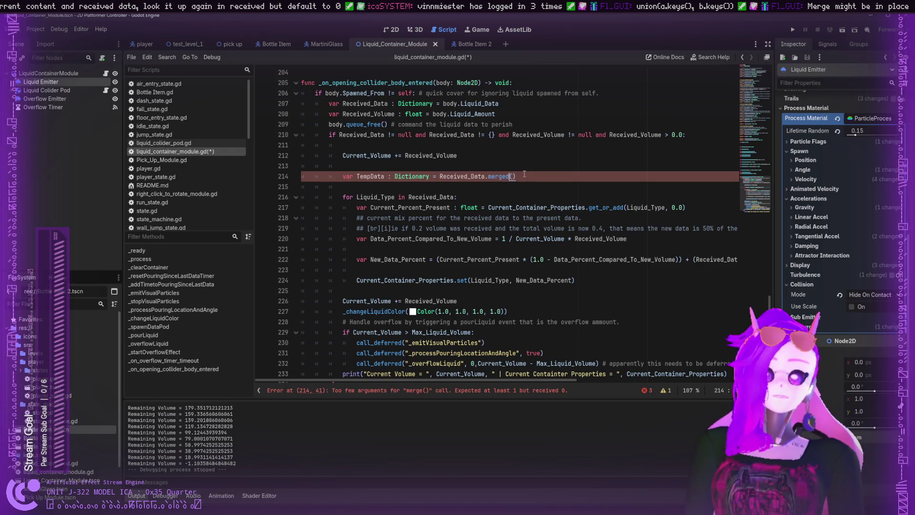
click(574, 168)
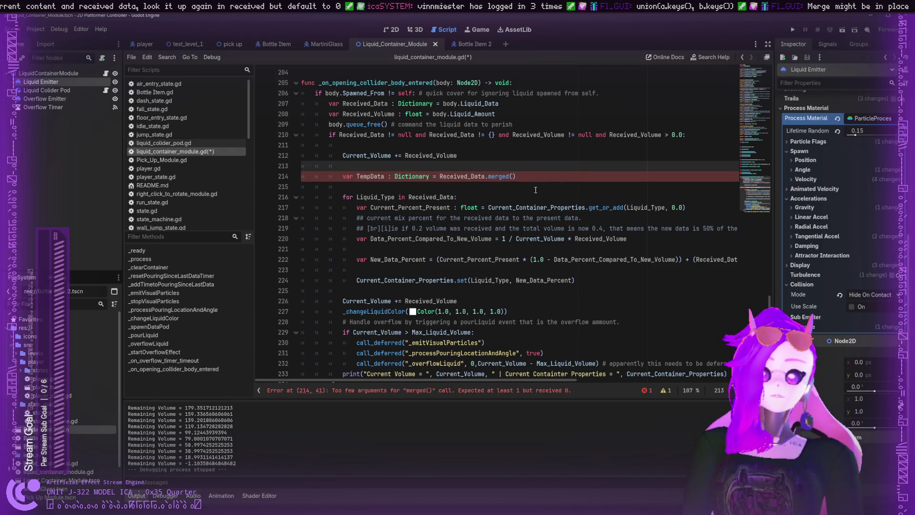
double_click(562, 207)
key(ctrl+c)
click(511, 176)
key(ctrl+v)
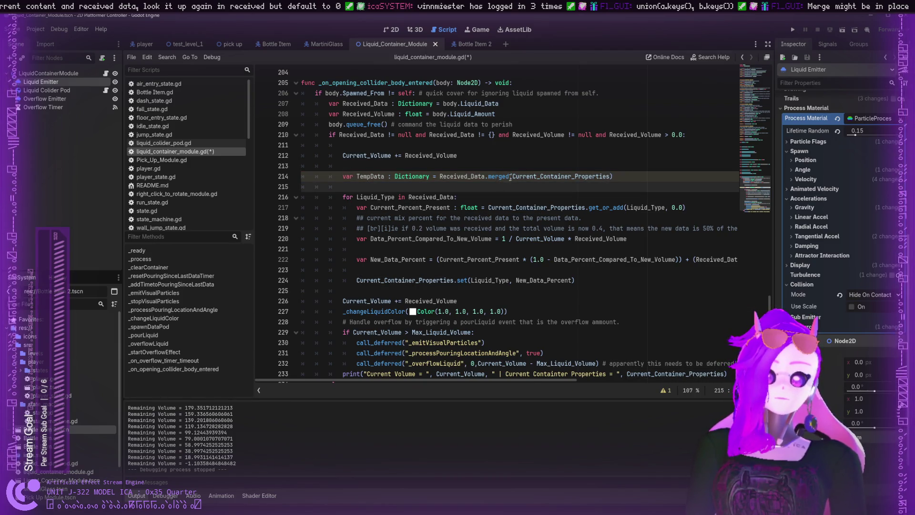
click(511, 177)
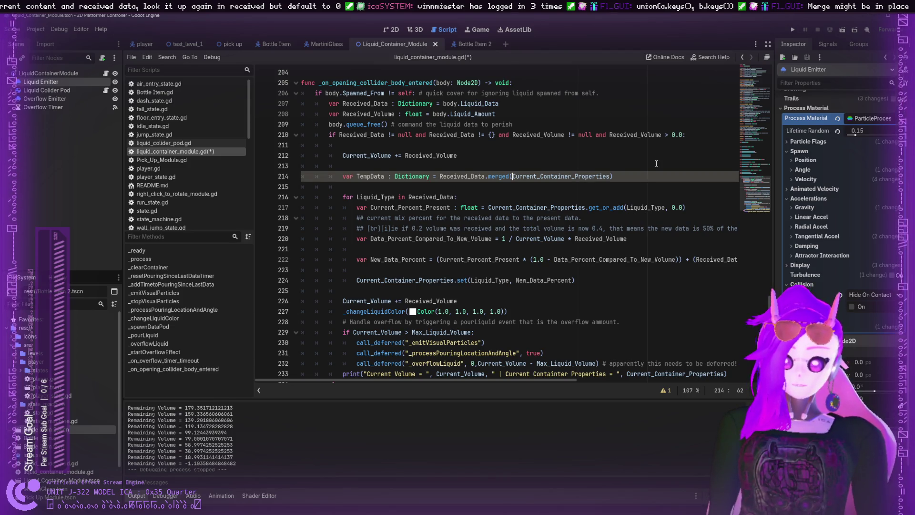
- Rename TempData to Temp_Data and make the line 216 loop iterate over Temp_Data
double_click(371, 177)
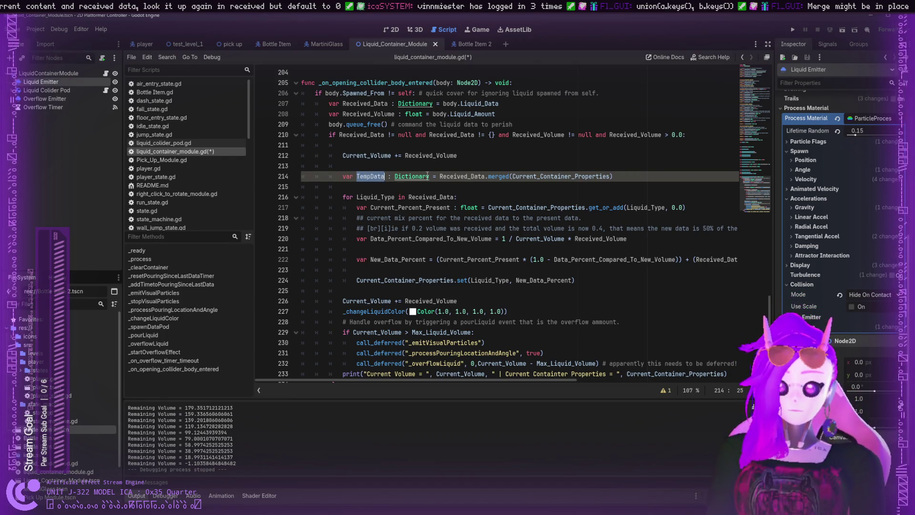
double_click(429, 197)
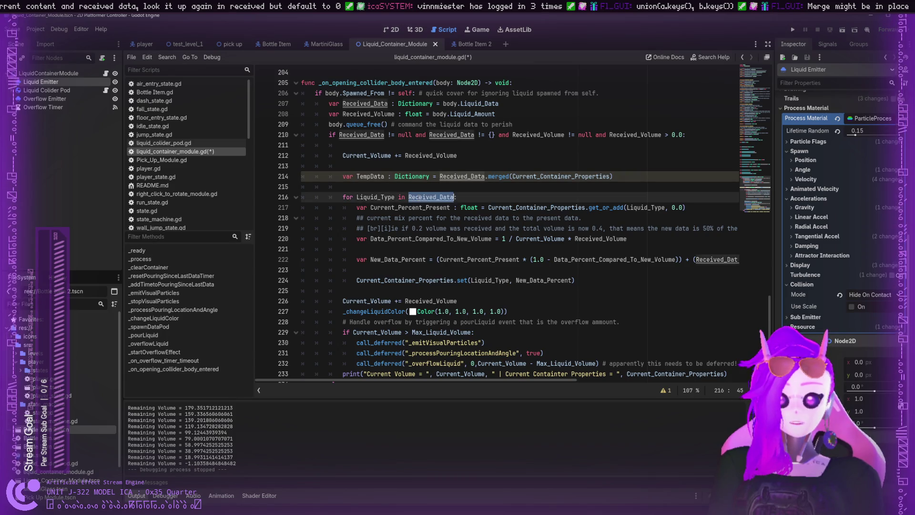
click(371, 177)
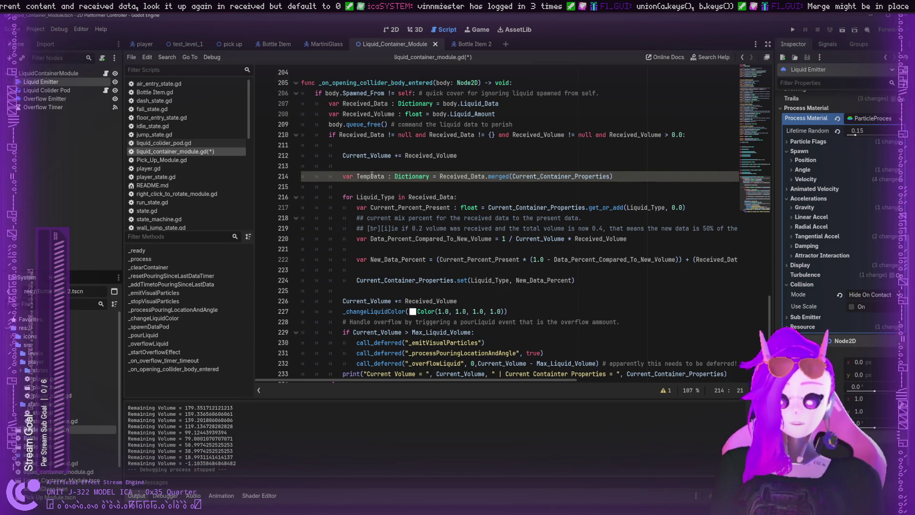
text(_)
double_click(380, 176)
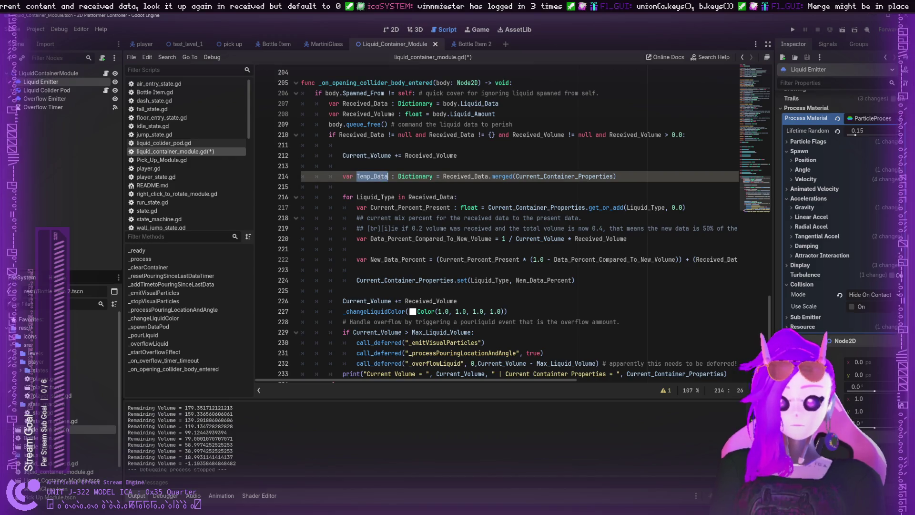
click(419, 196)
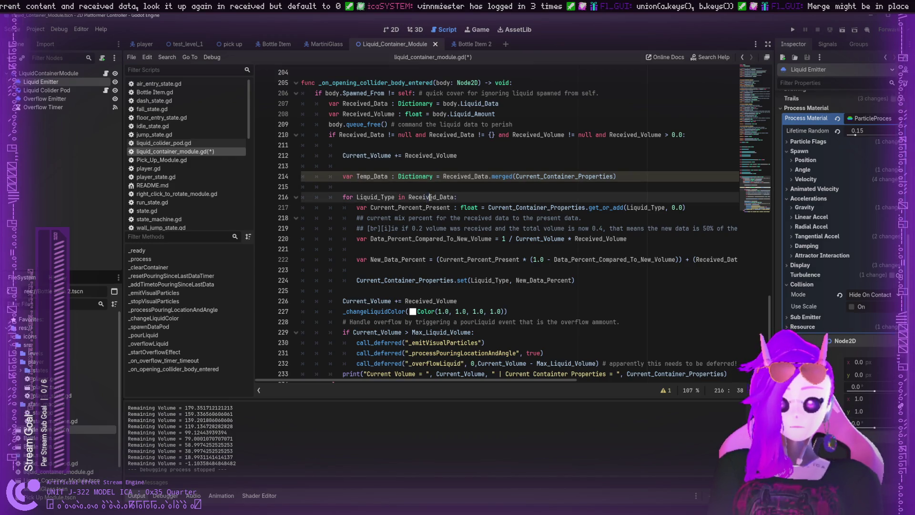
double_click(429, 197)
key(ctrl+v)
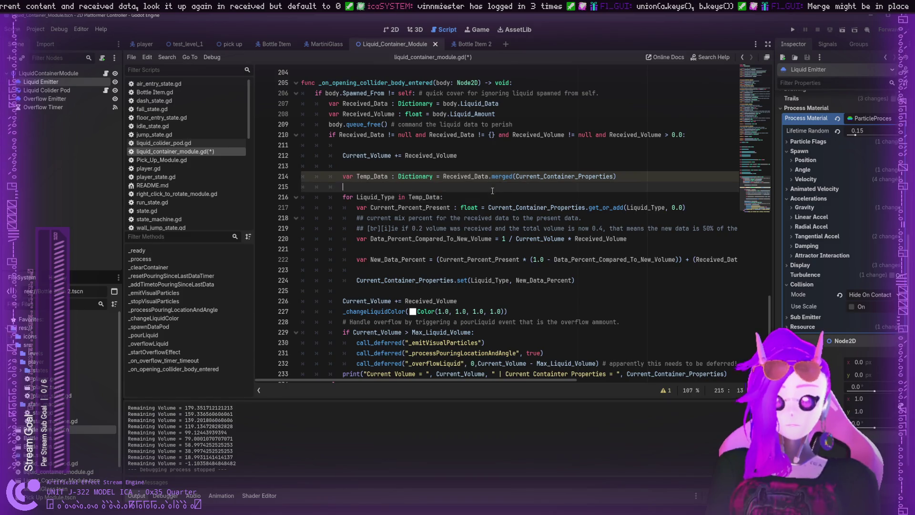
click(479, 209)
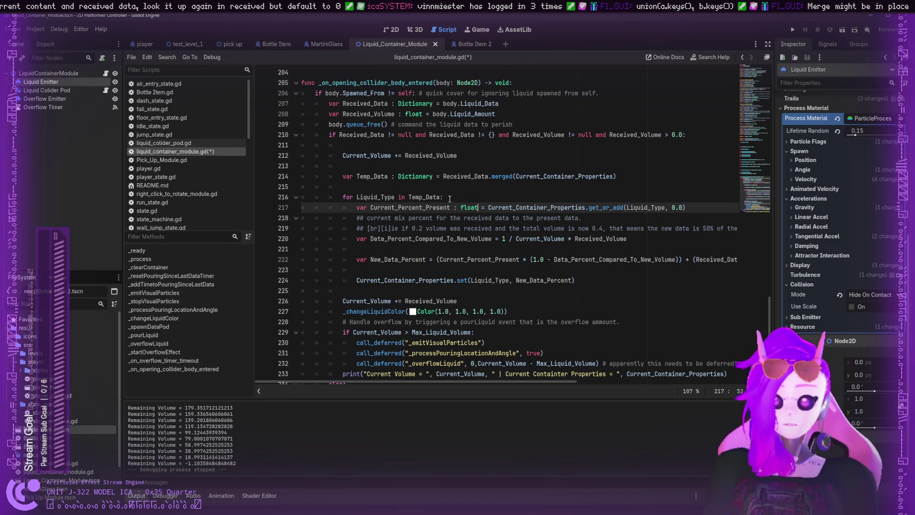
double_click(640, 206)
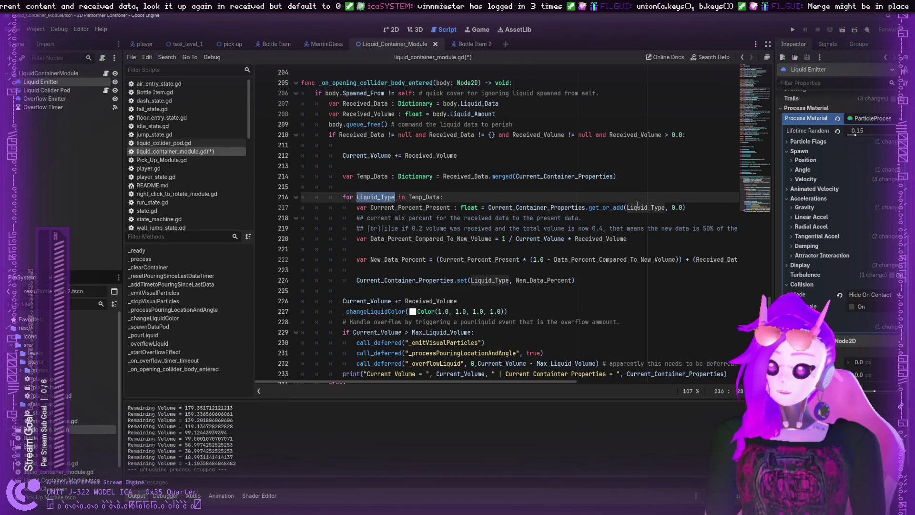
double_click(409, 204)
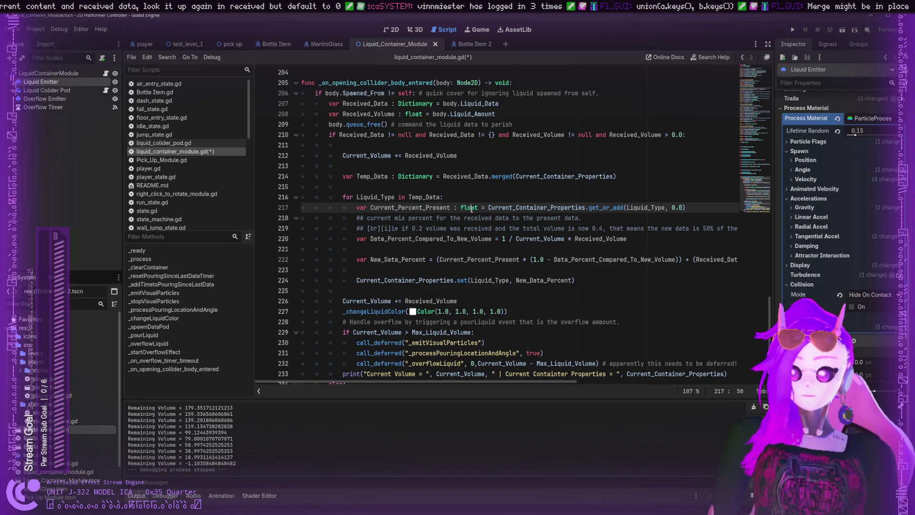
double_click(496, 207)
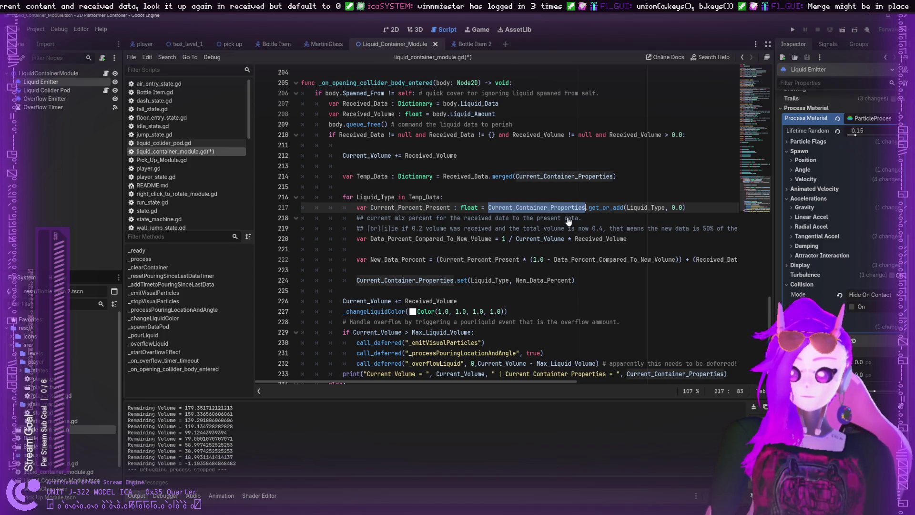
double_click(607, 207)
double_click(633, 208)
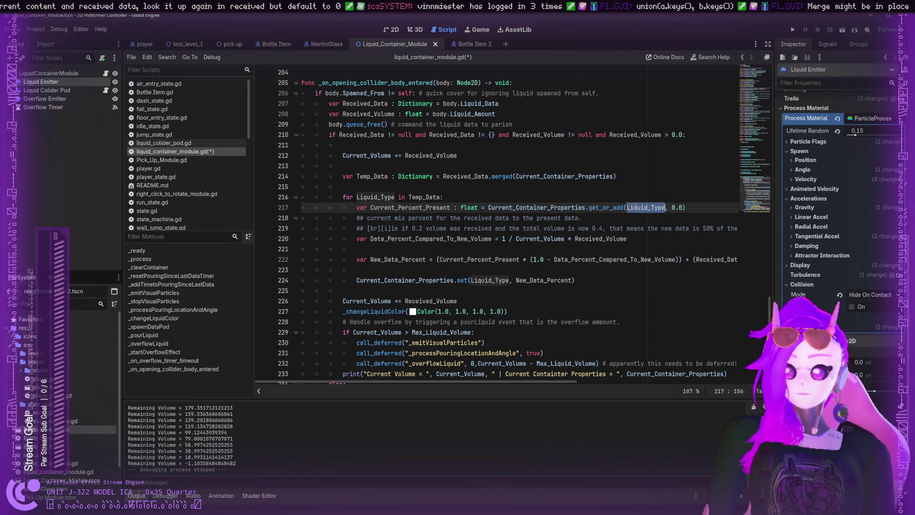
double_click(416, 238)
double_click(533, 239)
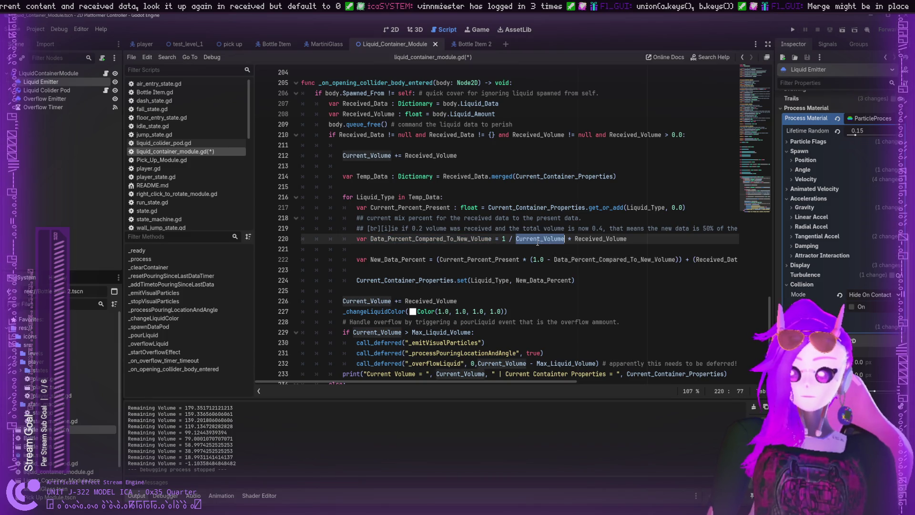
double_click(614, 240)
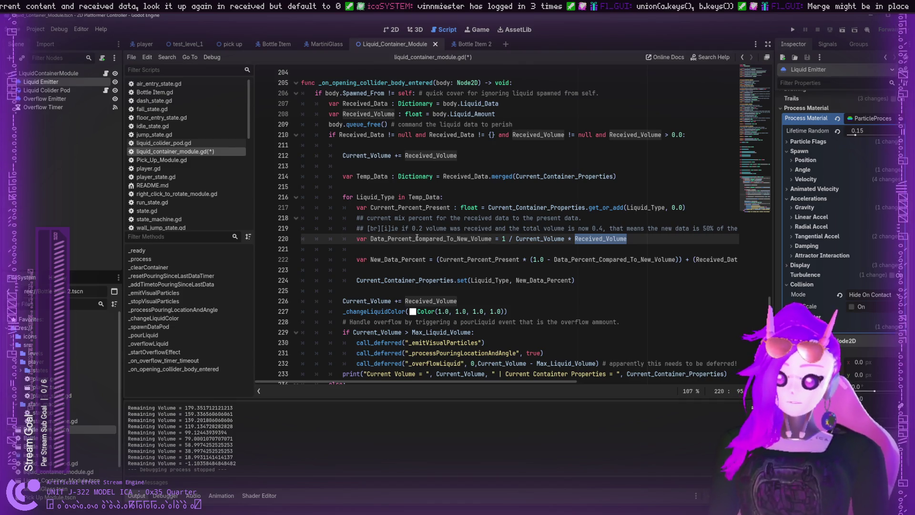
double_click(441, 239)
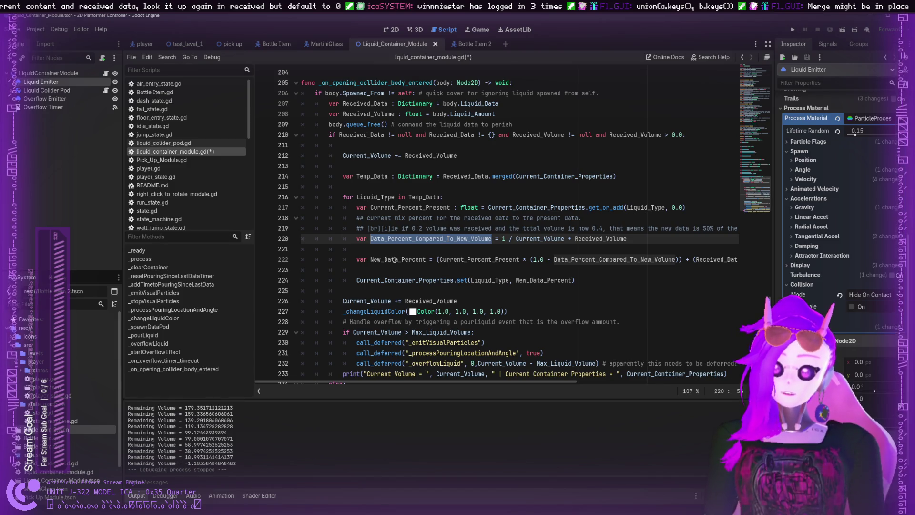
double_click(395, 259)
double_click(476, 260)
double_click(565, 260)
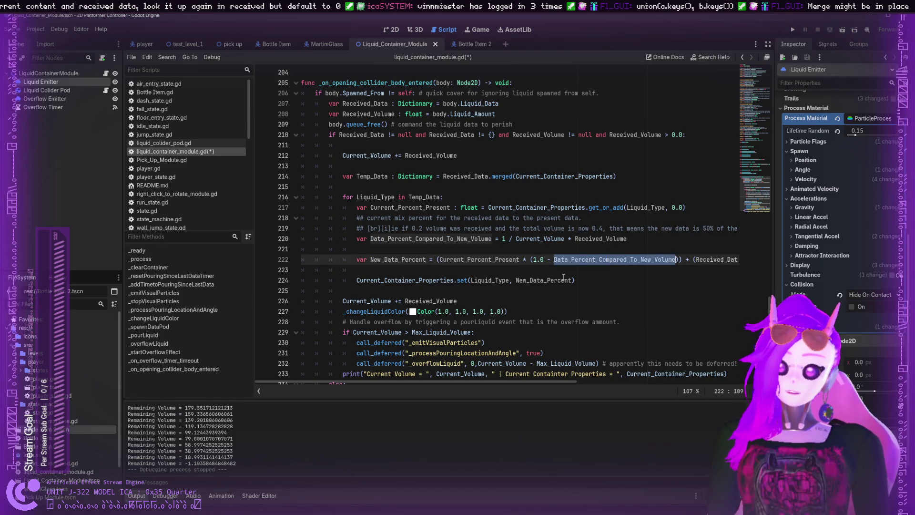
mouse_move(401, 382)
mouse_down()
mouse_move(518, 373)
mouse_move(481, 378)
mouse_move(512, 377)
mouse_move(503, 377)
mouse_up()
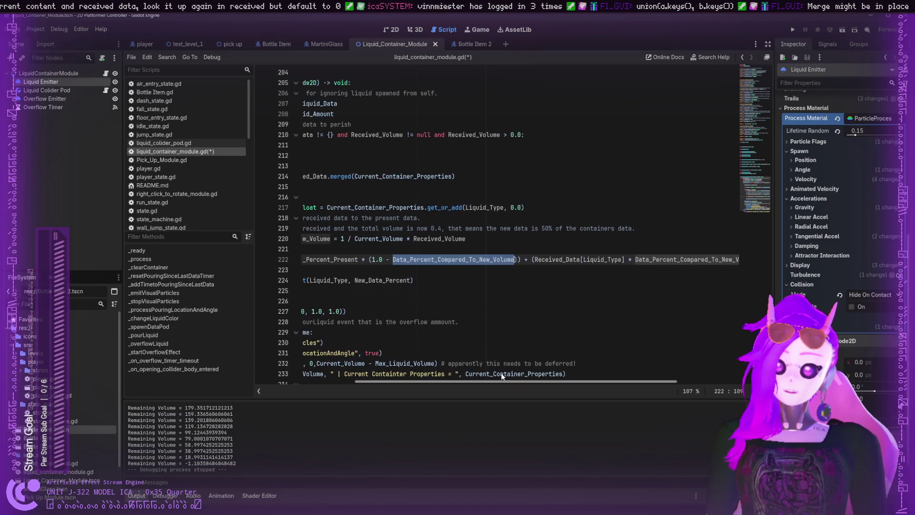
click(564, 261)
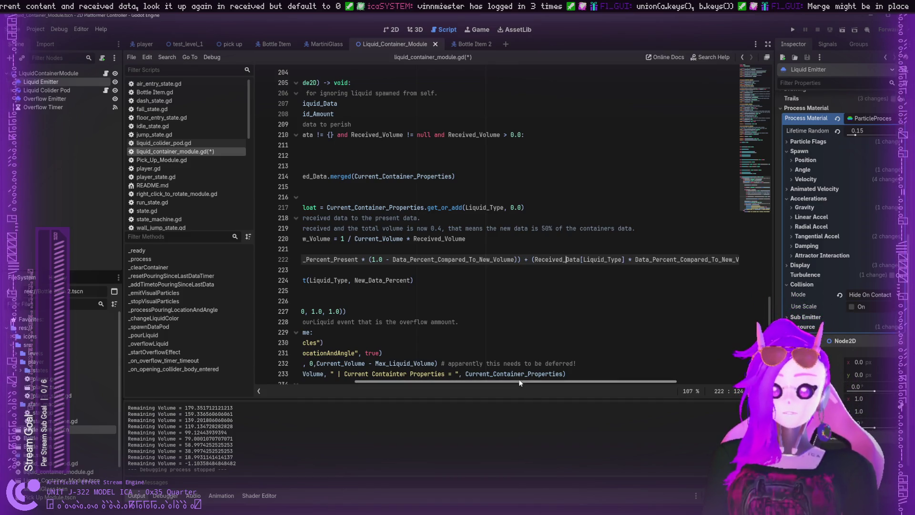
drag(518, 380, 439, 374)
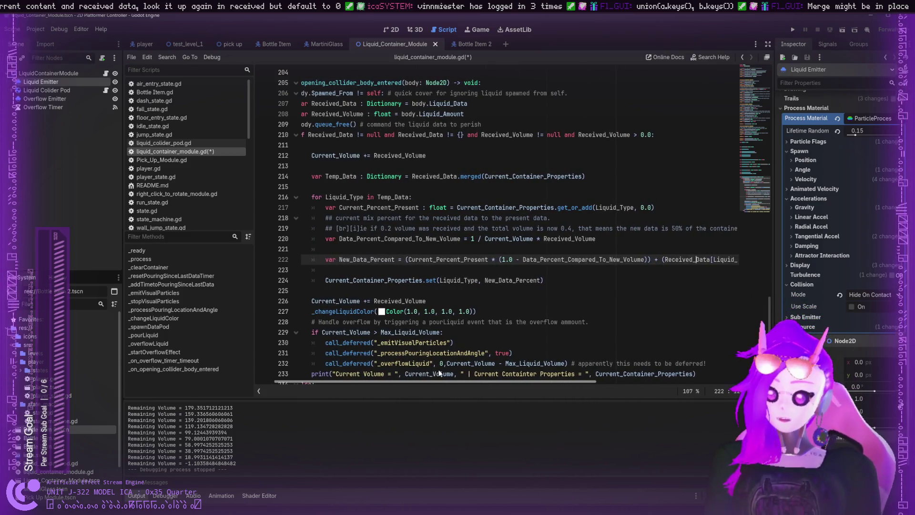
click(475, 244)
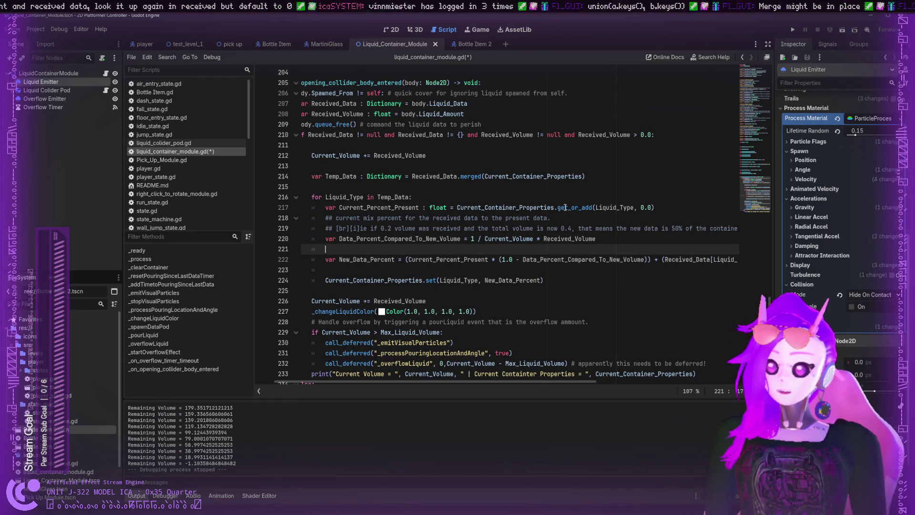
click(581, 207)
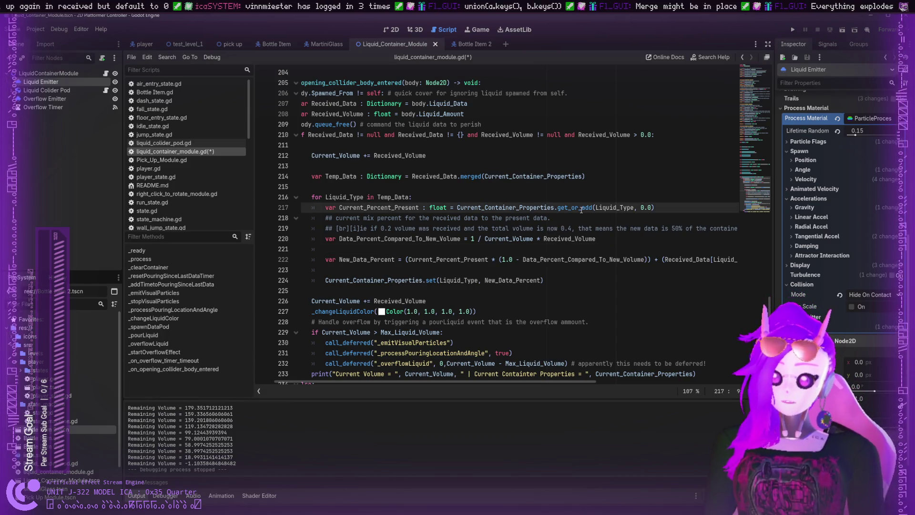
key(alt+F1)
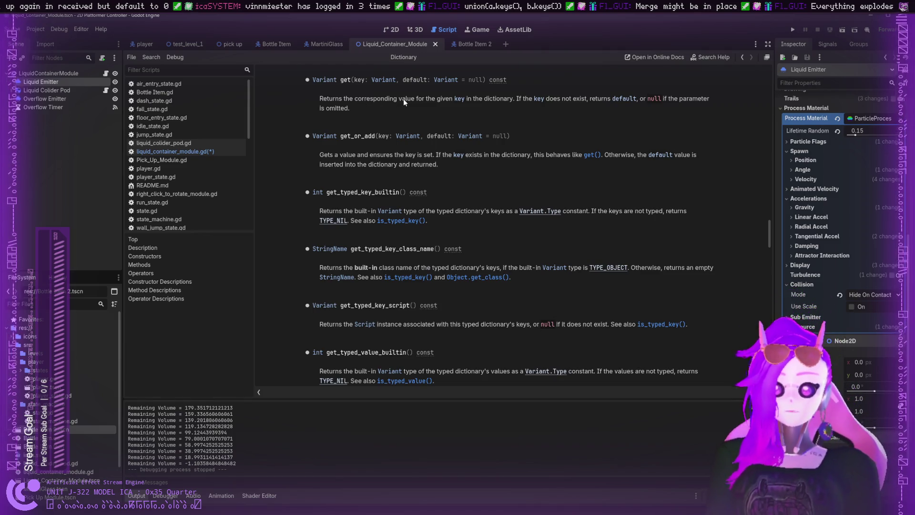
drag(410, 98, 701, 101)
click(641, 98)
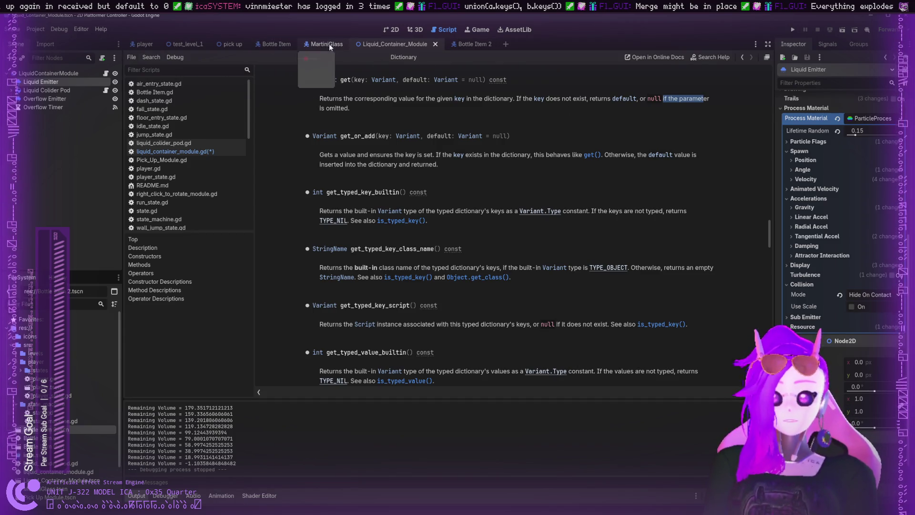
click(195, 151)
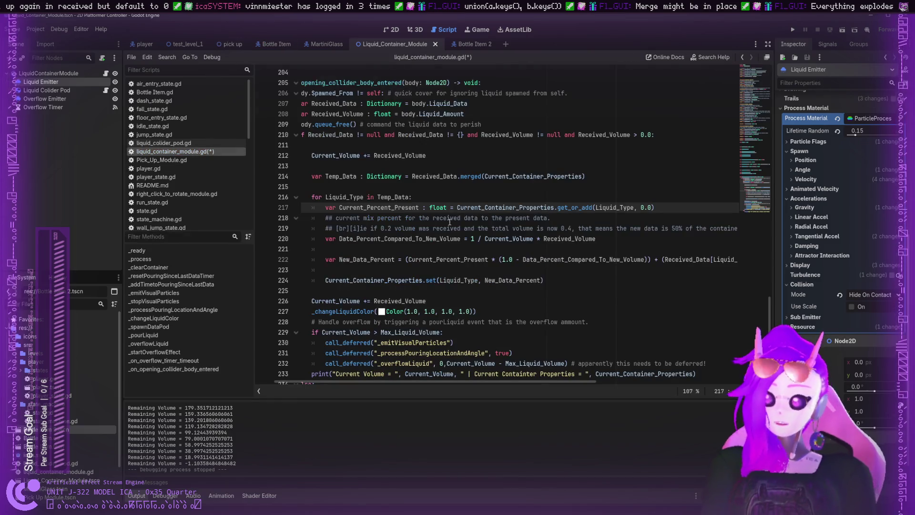
- Start line 221 with 'var Received_Data_Pull =' as a new variable declaration
click(550, 246)
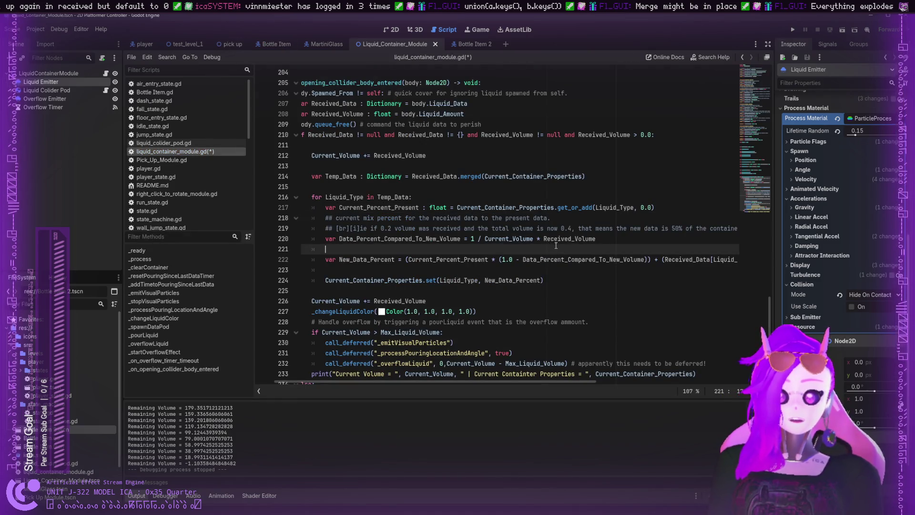
key(Return)
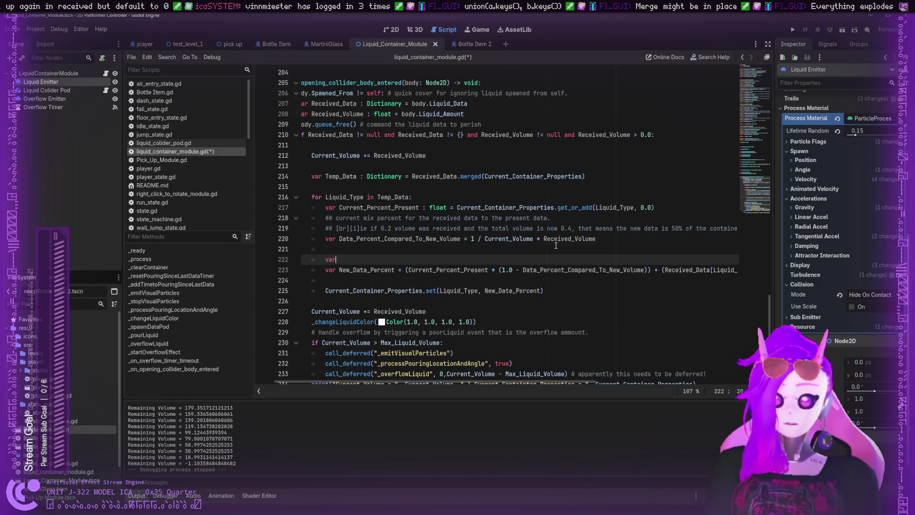
key(BackSpace)
key(BackSpace)
key(BackSpace)
key(BackSpace)
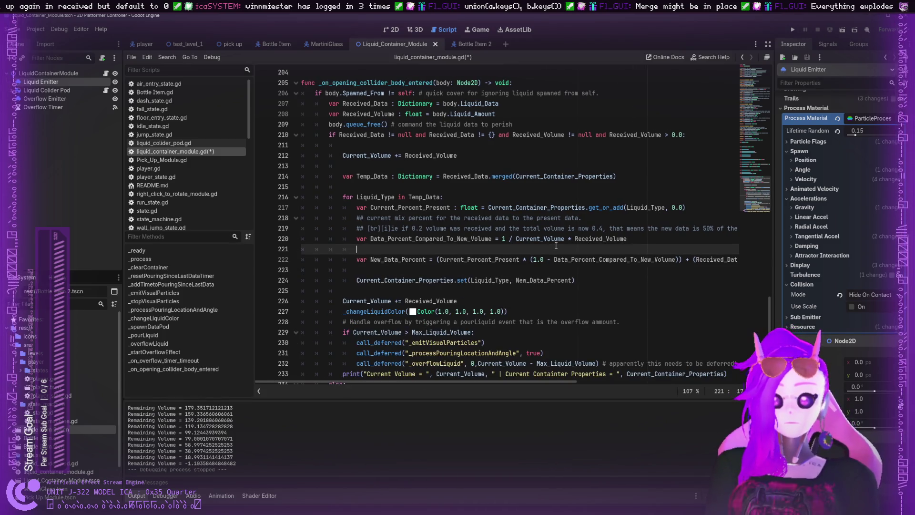
text(var )
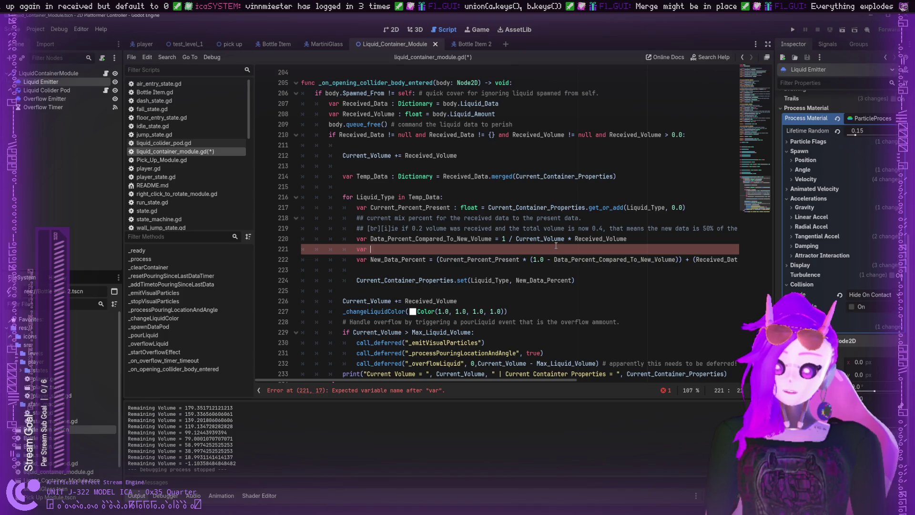
text(Received )
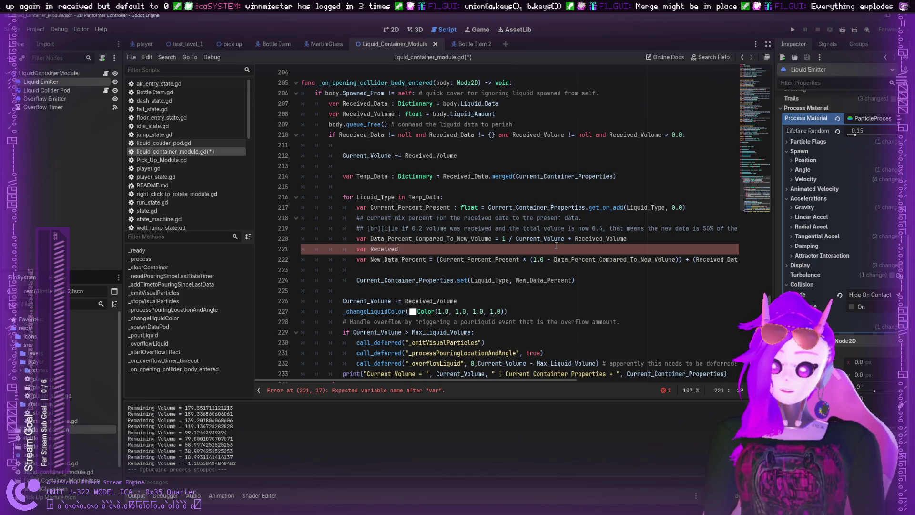
text(_Data_)
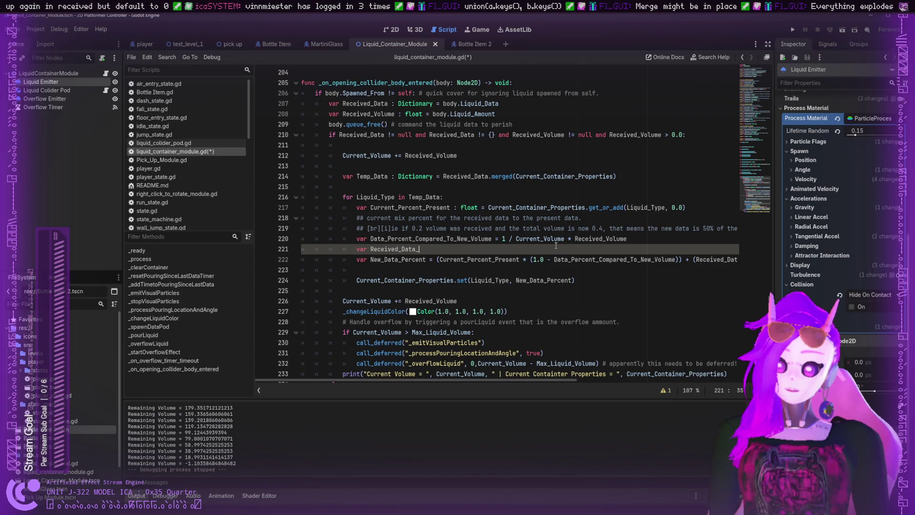
text(Pull =)
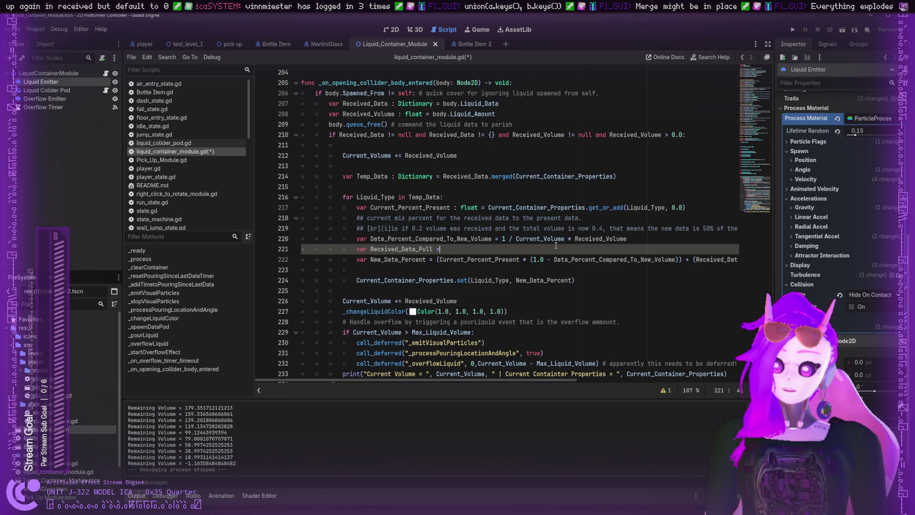
key(BackSpace)
text(:=)
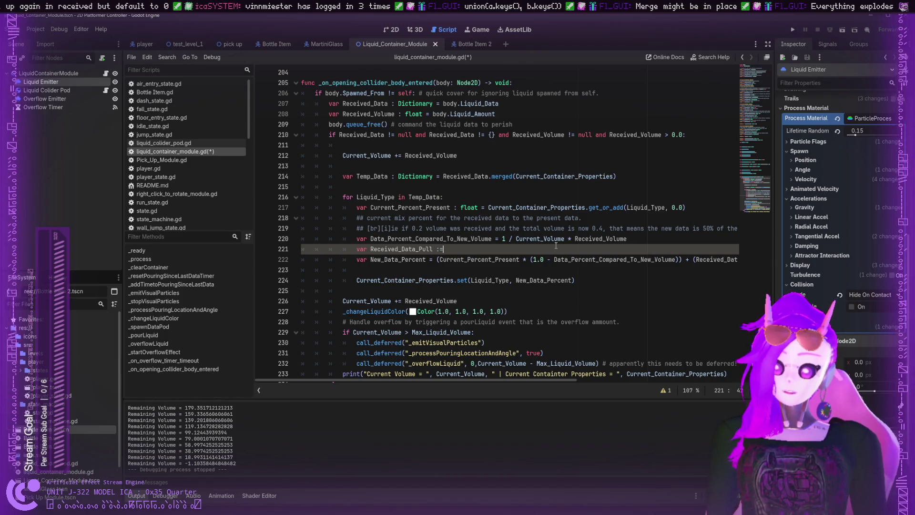
drag(468, 379, 554, 380)
click(366, 249)
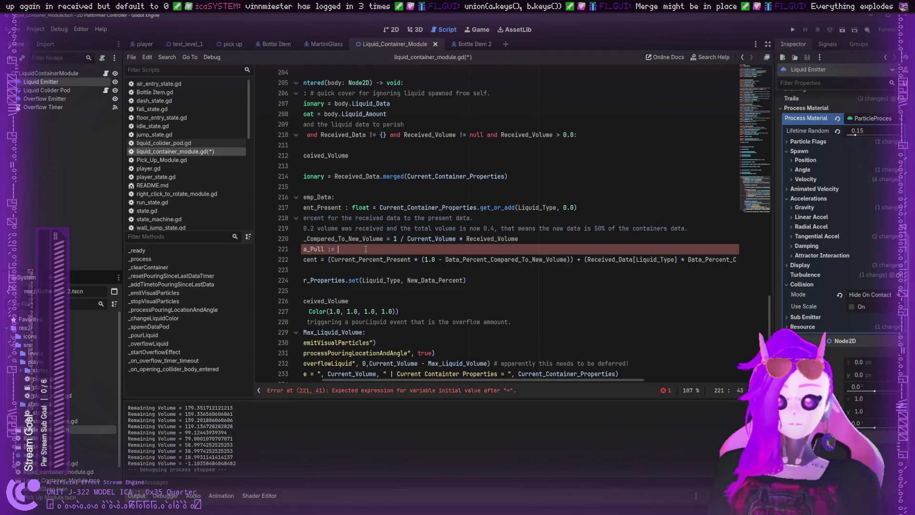
- Assign it Received_Data.get(Liquid_Type, 0.0) and give it a float type hint
text(Received)
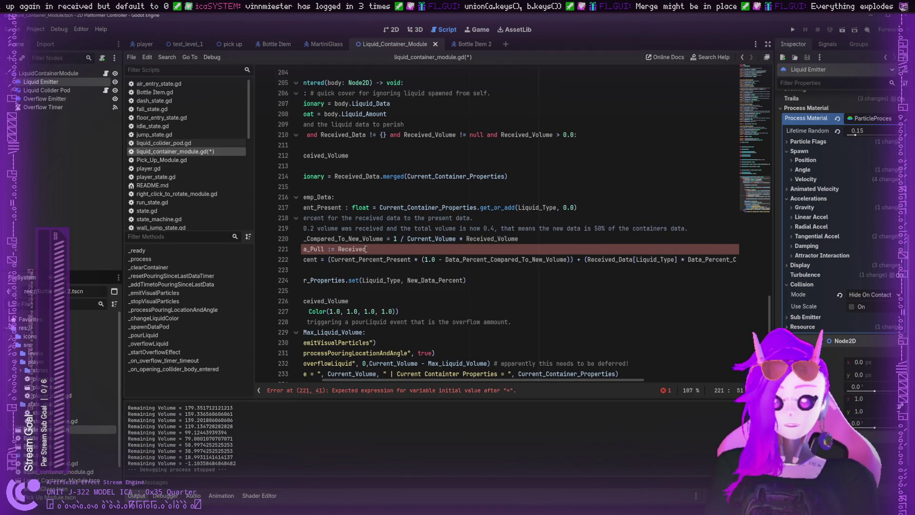
text(_Vo)
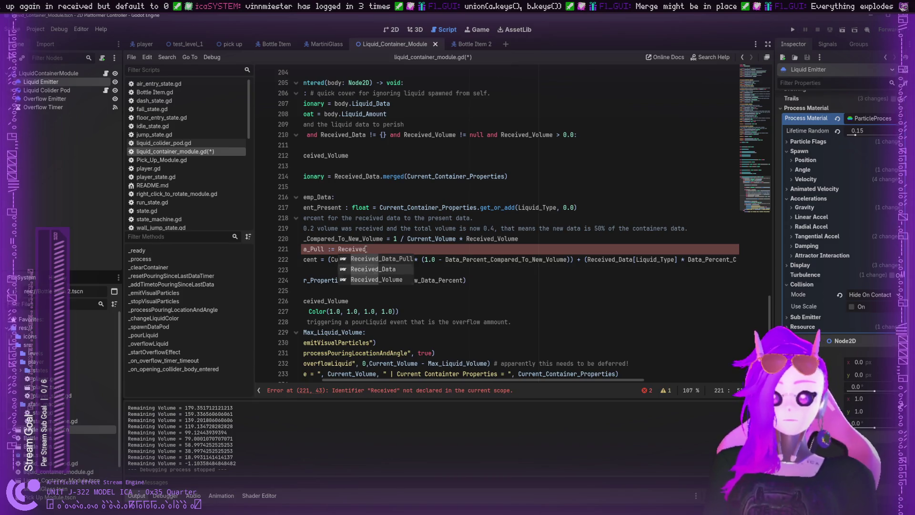
key(BackSpace)
key(BackSpace)
text(Da)
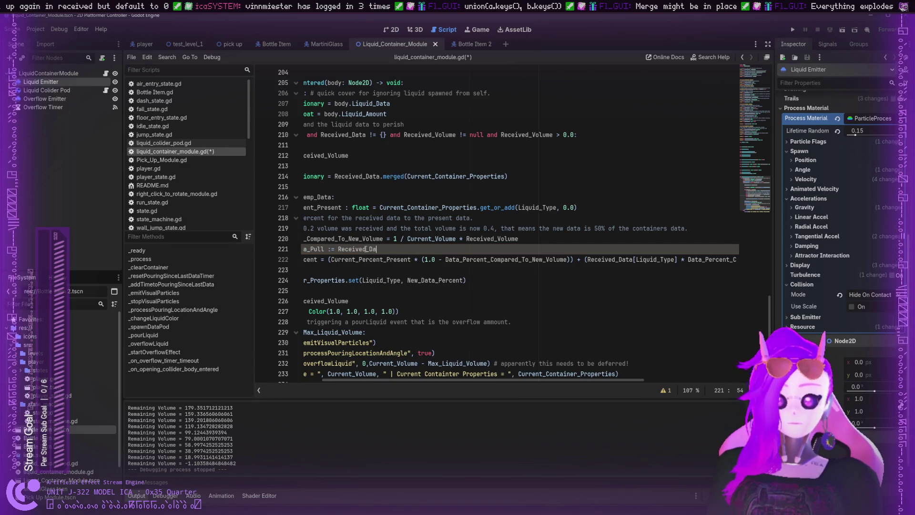
text(ta.get)
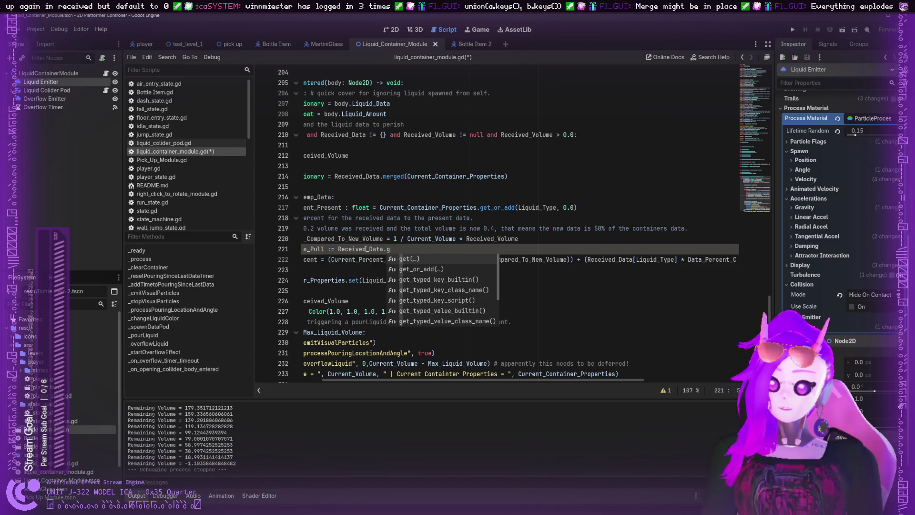
key(Return)
text(Liquid_Type, 0.)
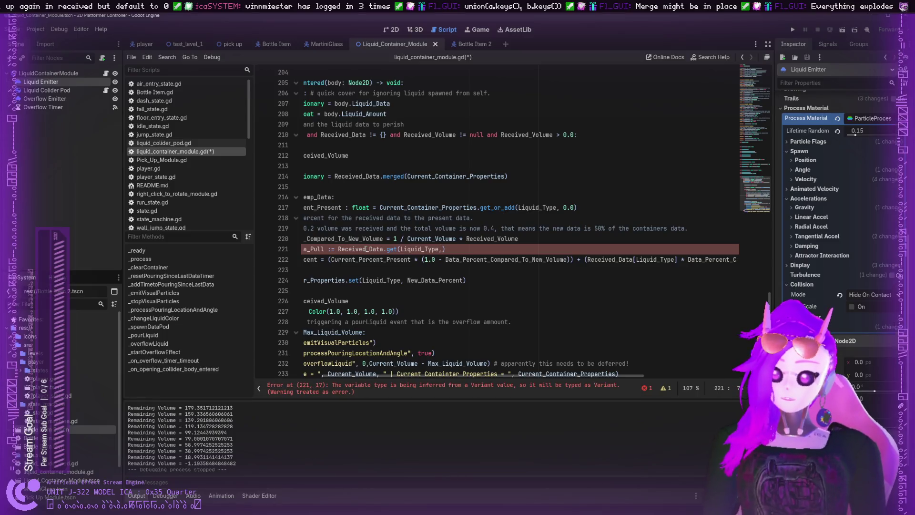
text(0)
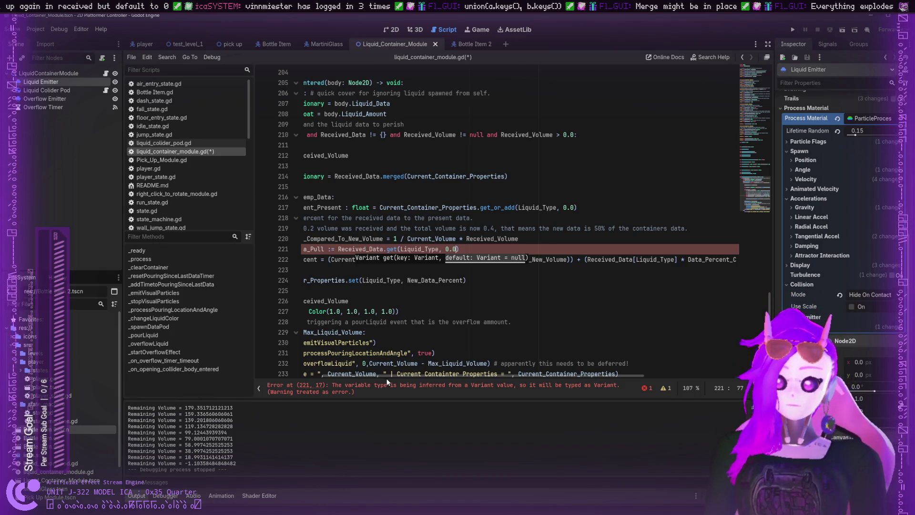
scroll(391, 378, left, 5)
click(424, 249)
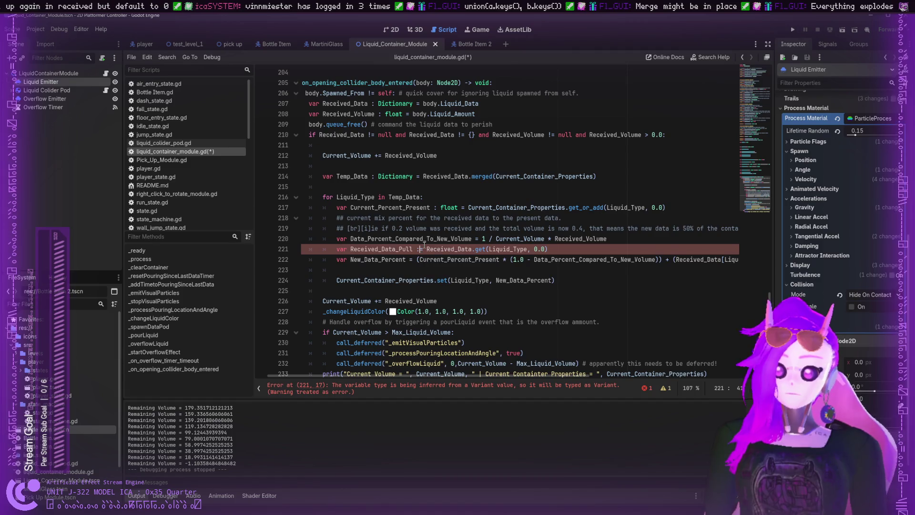
text(float)
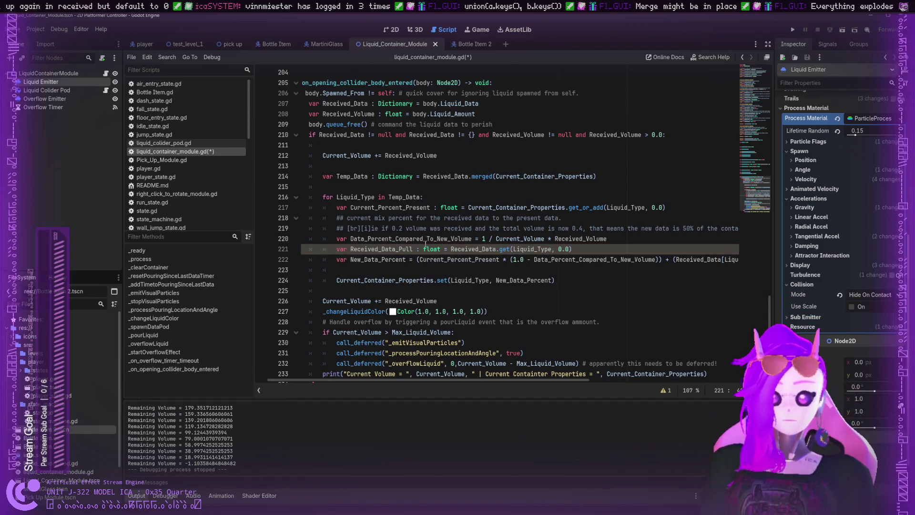
click(585, 241)
key(Down)
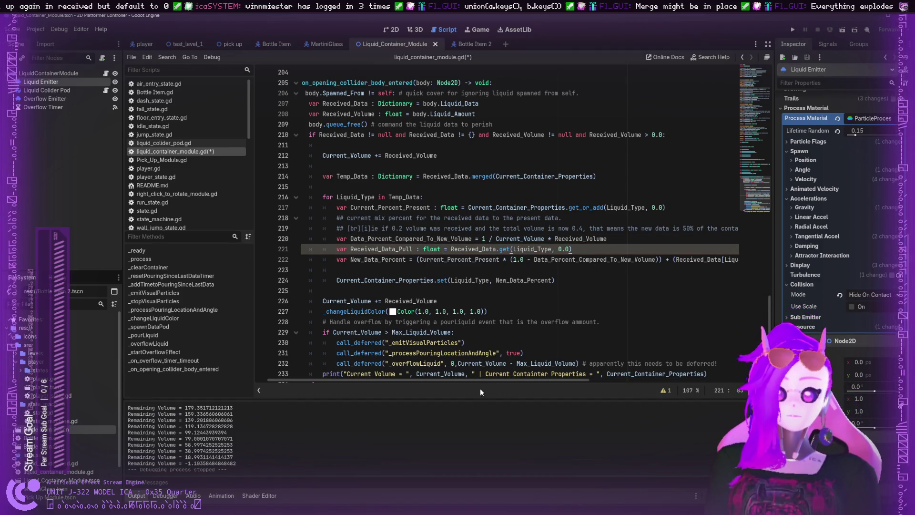
- Replace Received_Data[Liquid_Type] in the line 222 formula with Received_Data_Pull
drag(481, 381, 516, 382)
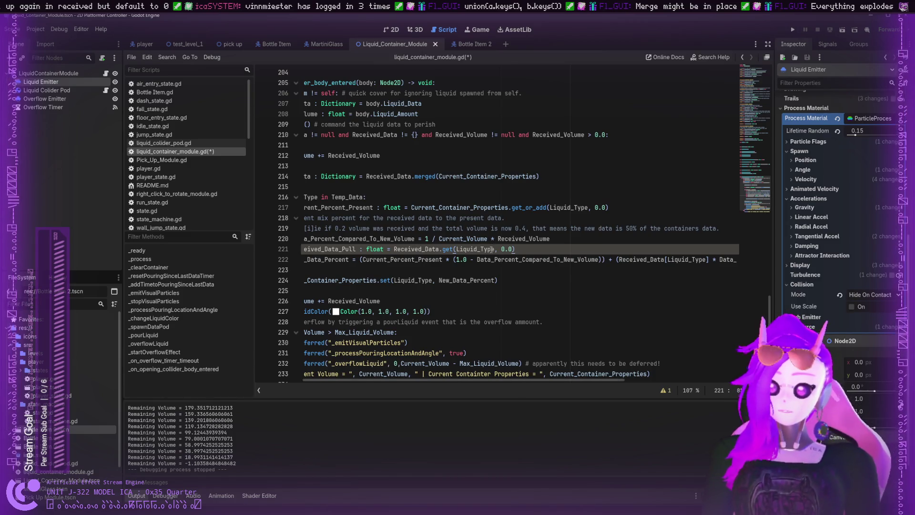
drag(501, 249, 513, 249)
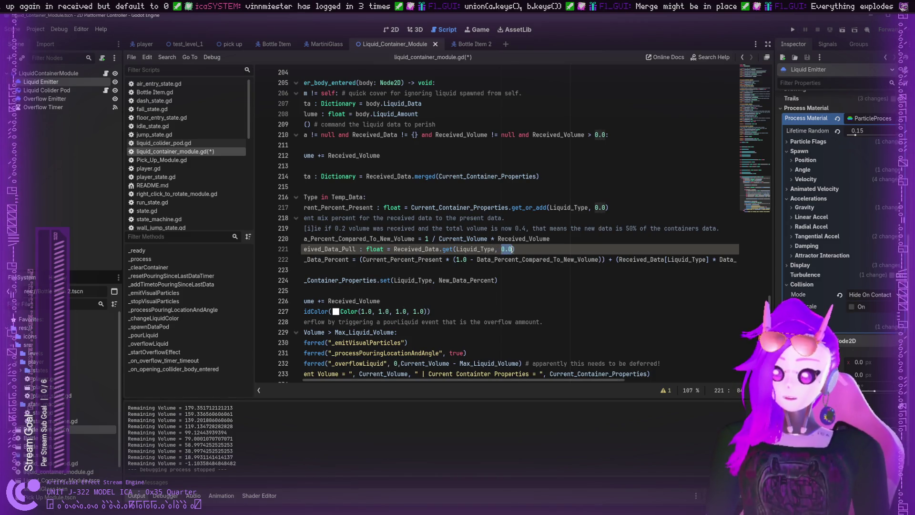
mouse_move(562, 379)
mouse_down()
mouse_move(580, 376)
mouse_move(545, 378)
mouse_up()
double_click(350, 249)
key(ctrl+c)
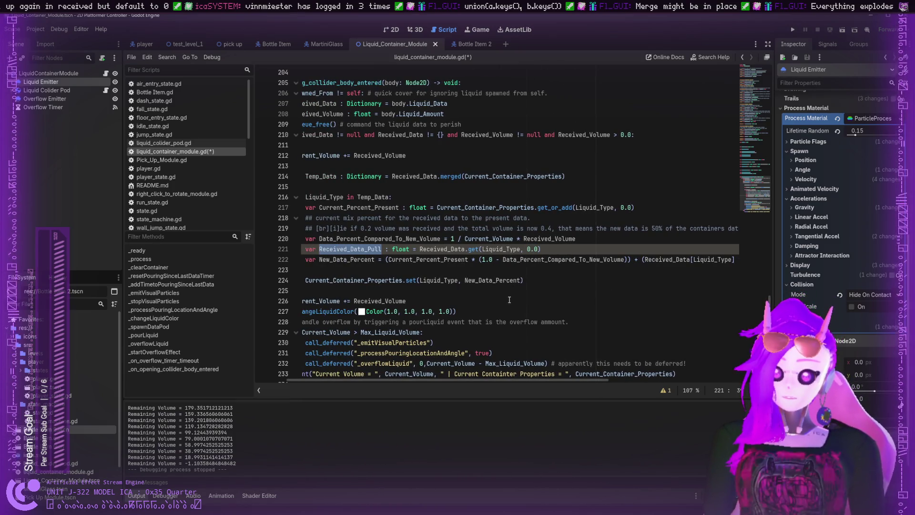
drag(480, 379, 572, 380)
click(596, 260)
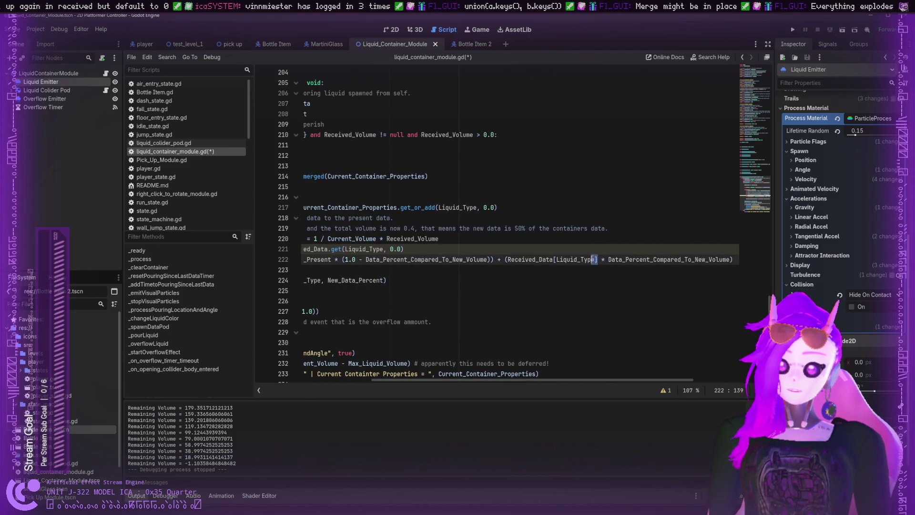
drag(597, 259, 506, 260)
key(ctrl+v)
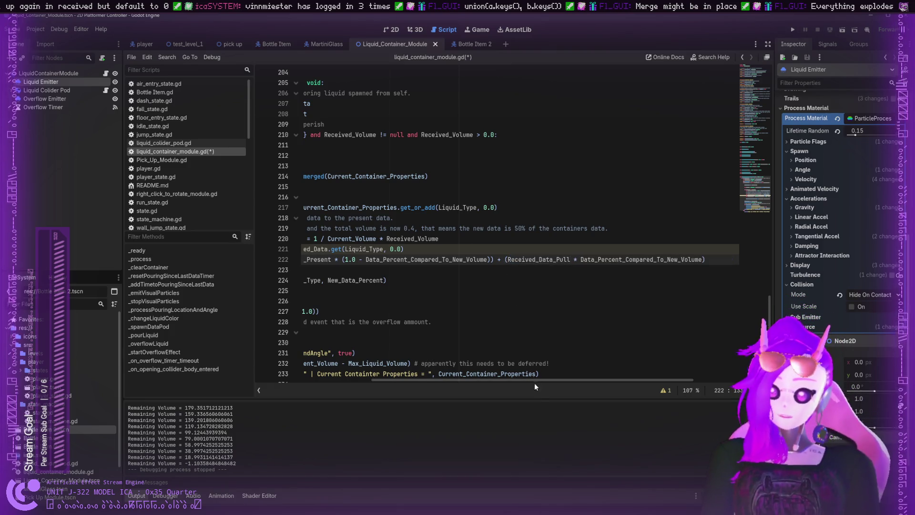
- Review the surrounding loop code, checking where Current_Percent_Present is used
drag(545, 374, 543, 388)
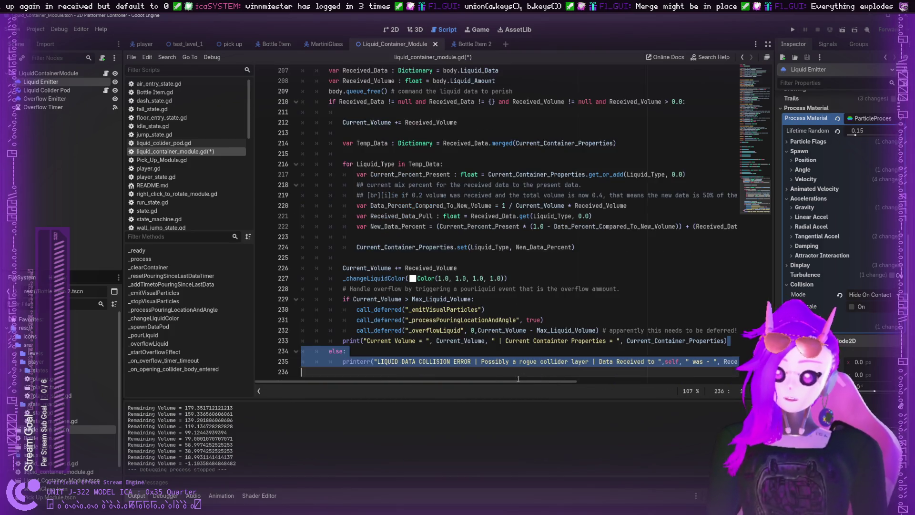
click(587, 224)
mouse_move(524, 380)
mouse_down()
mouse_move(588, 380)
mouse_move(480, 372)
mouse_move(599, 376)
mouse_up()
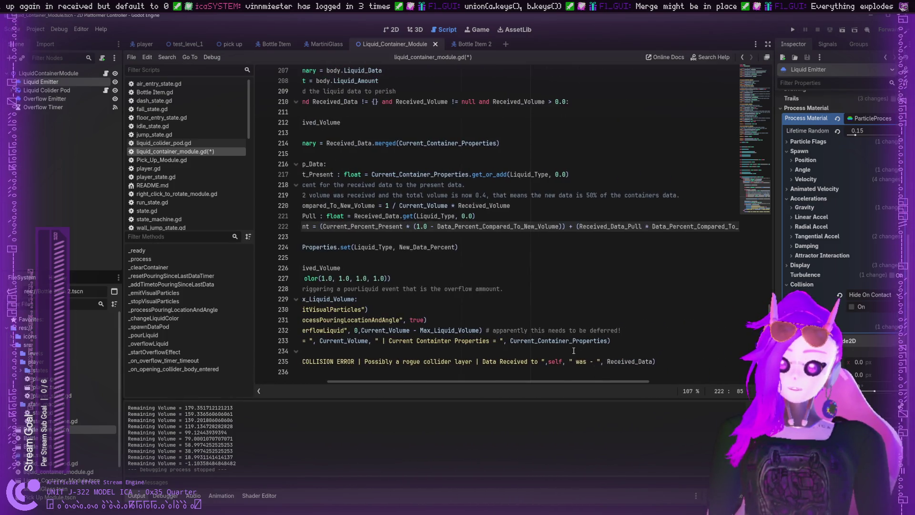
scroll(573, 350, up, 5)
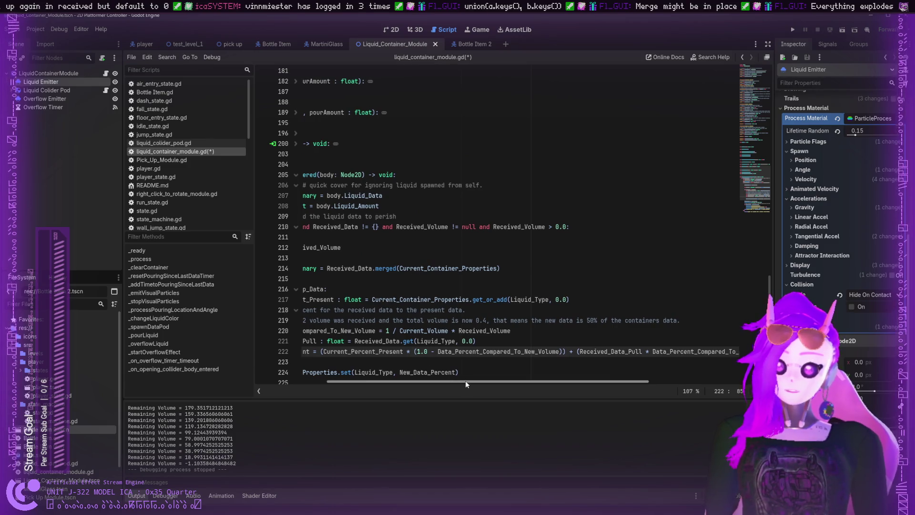
drag(466, 384, 427, 384)
double_click(425, 352)
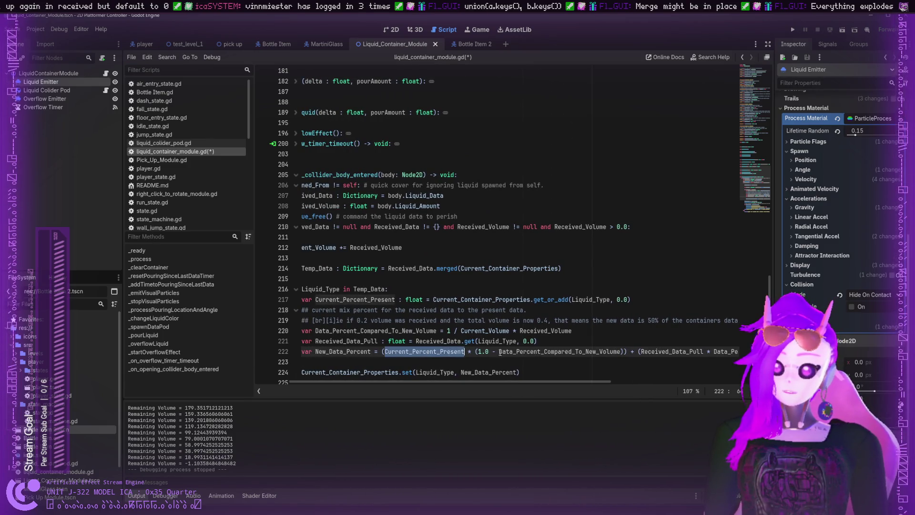
click(500, 352)
click(407, 342)
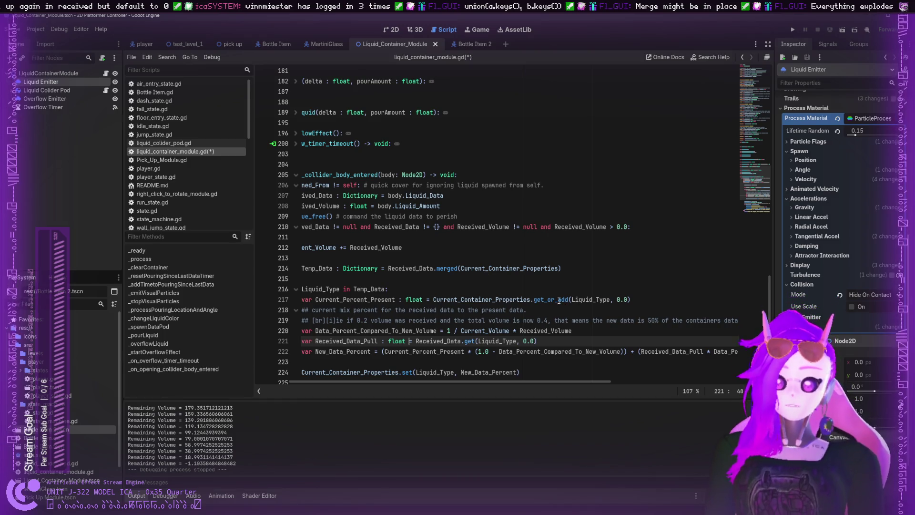
- Review the Received_Data.get call on line 221 and the Current_Percent_Present line 217
click(560, 299)
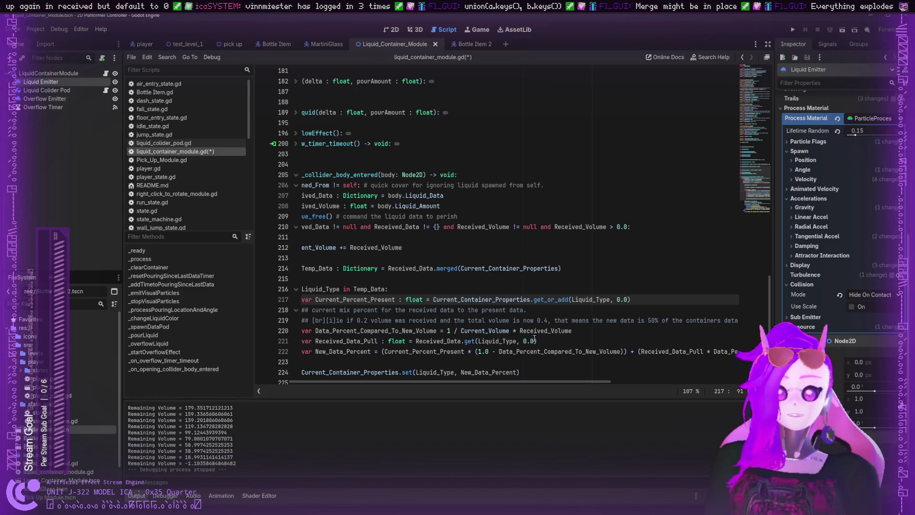
click(471, 341)
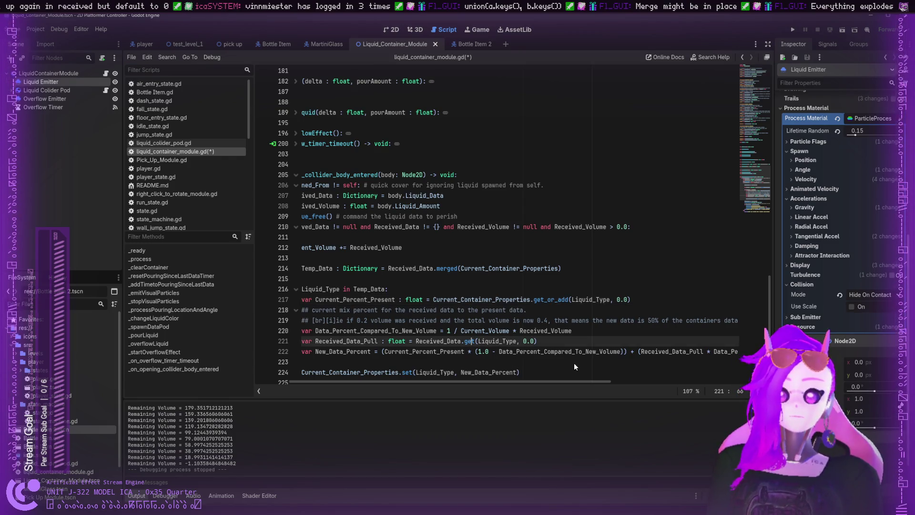
click(513, 320)
drag(537, 341, 423, 340)
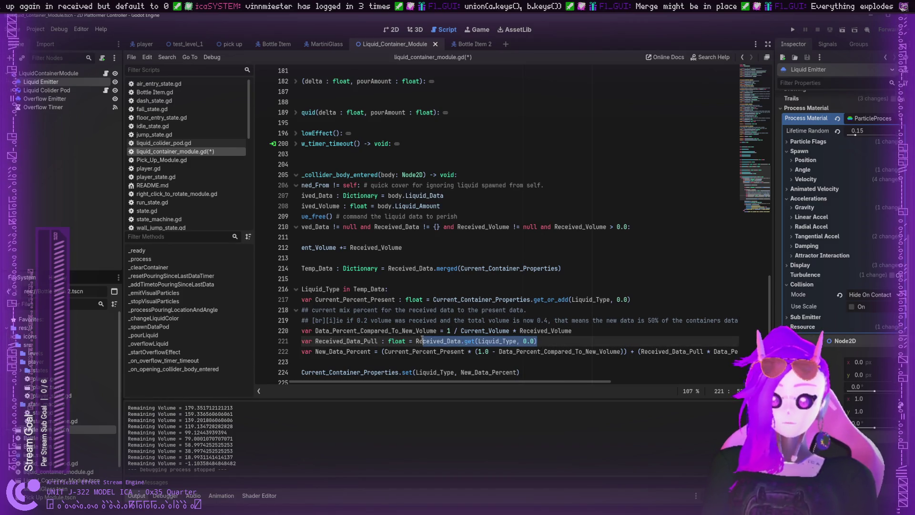
drag(630, 300, 418, 293)
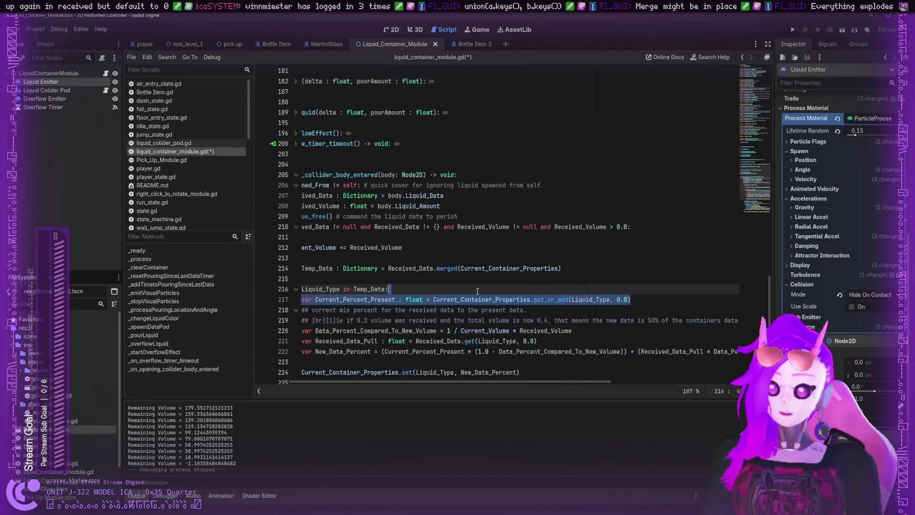
click(423, 298)
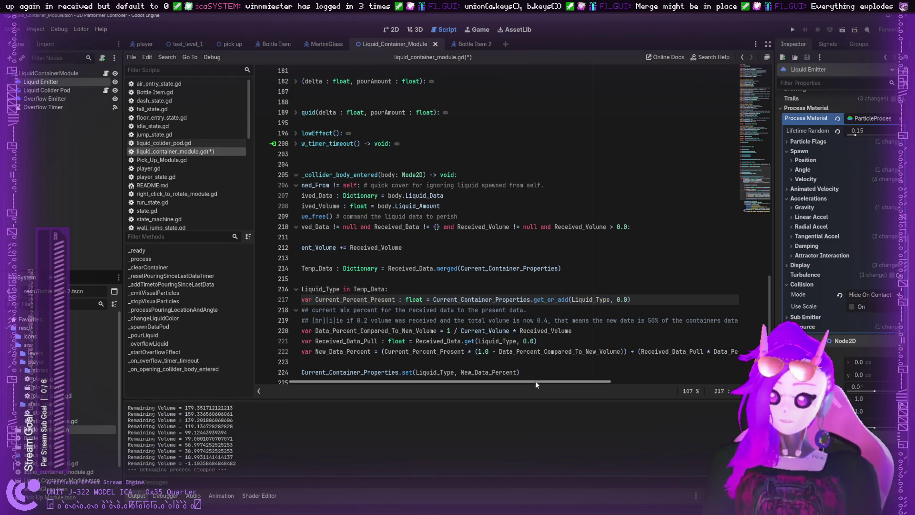
drag(536, 381, 444, 379)
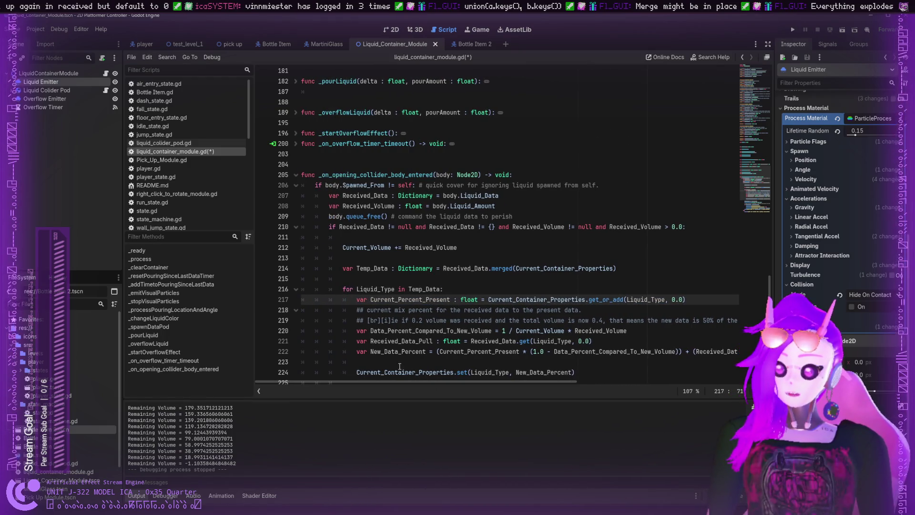
- Insert a ## comment: after Temp_Data merges labels, a liquid_type may be missing from Received_Data
click(634, 333)
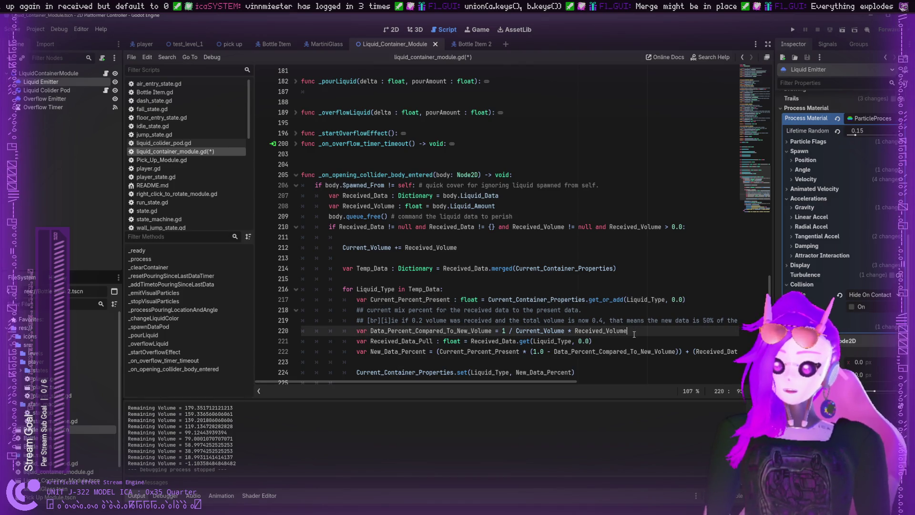
key(Return)
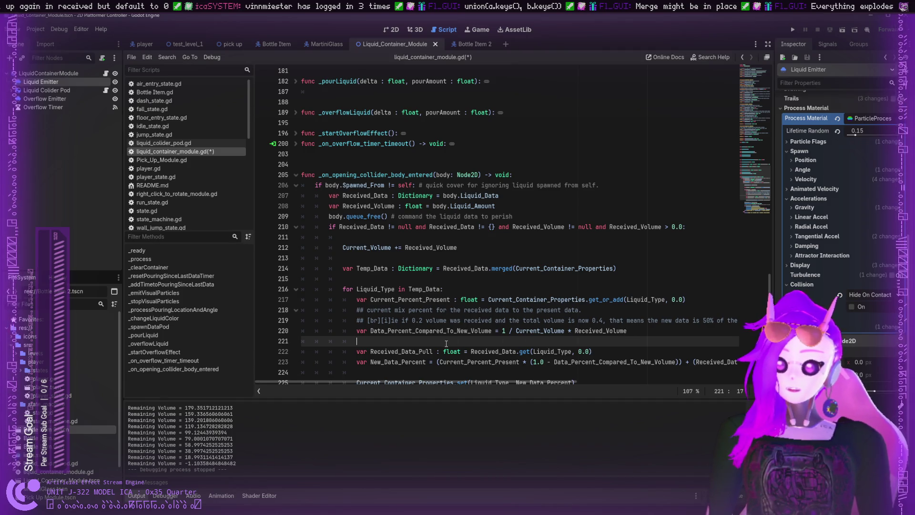
text(## )
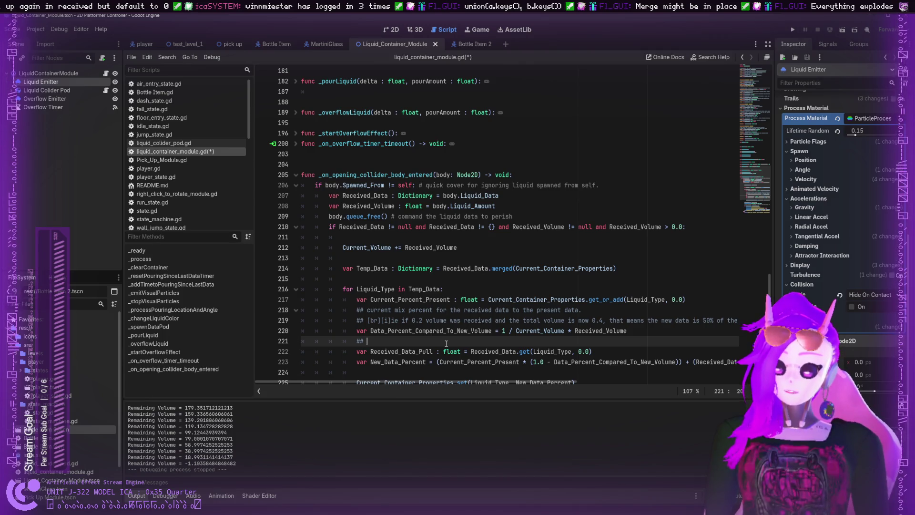
text(Pu)
key(BackSpace)
key(BackSpace)
text(Since)
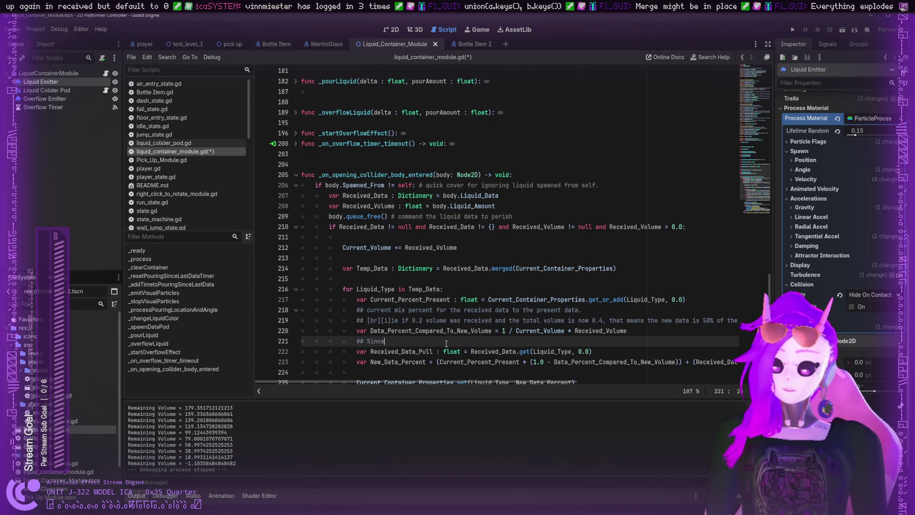
text( Temp_)
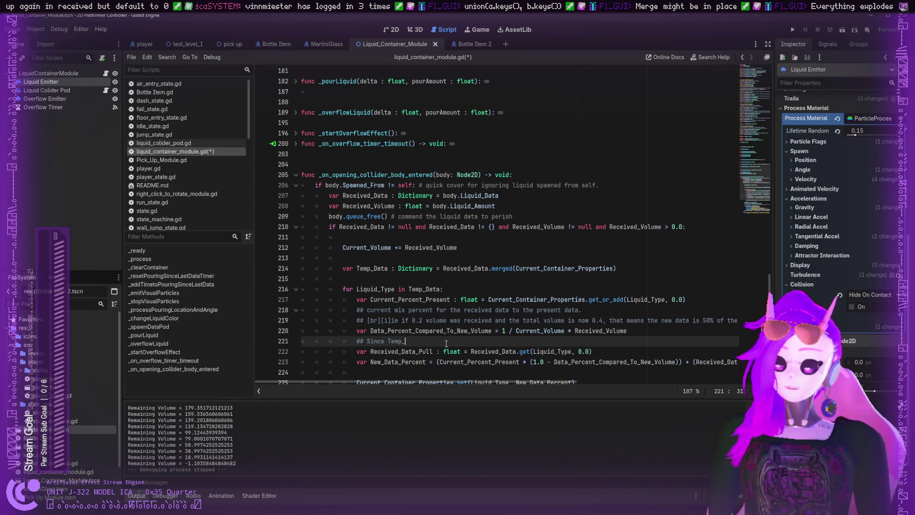
text(Data merges this con)
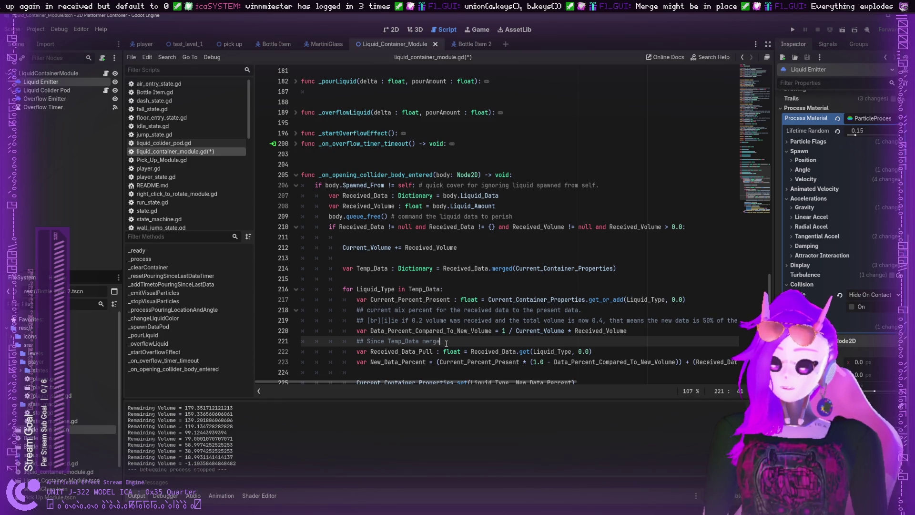
text(tainer)
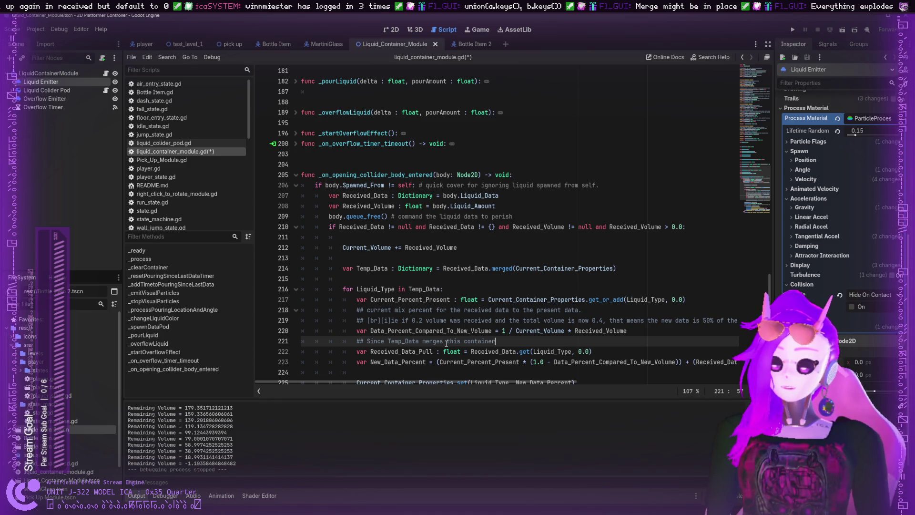
text(s and the D)
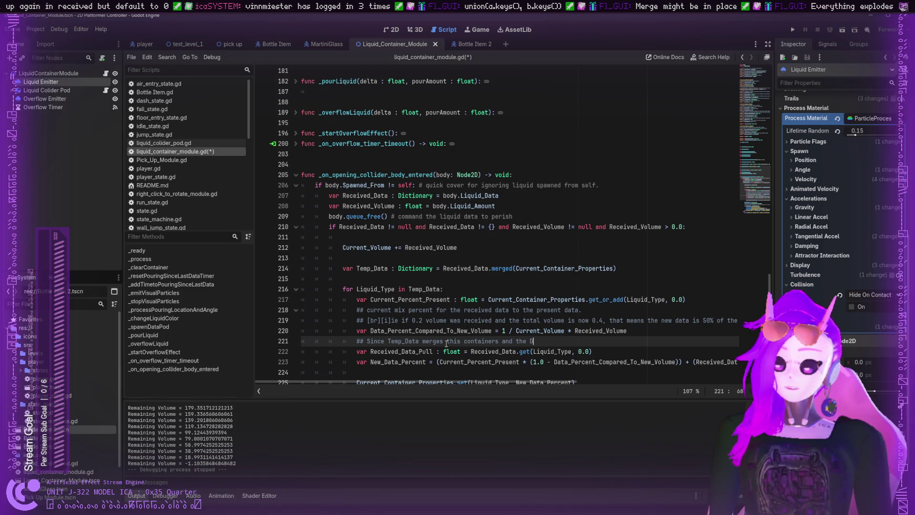
text(ata Pods daa)
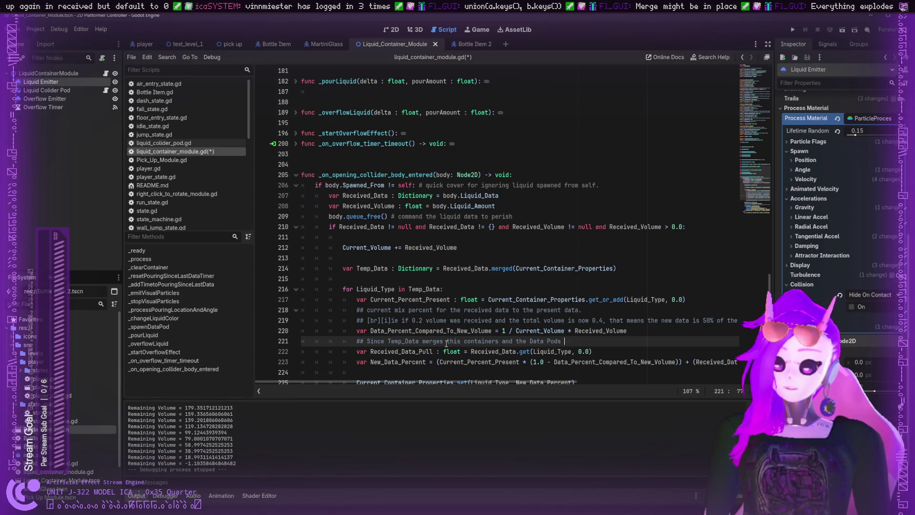
key(BackSpace)
text(ta )
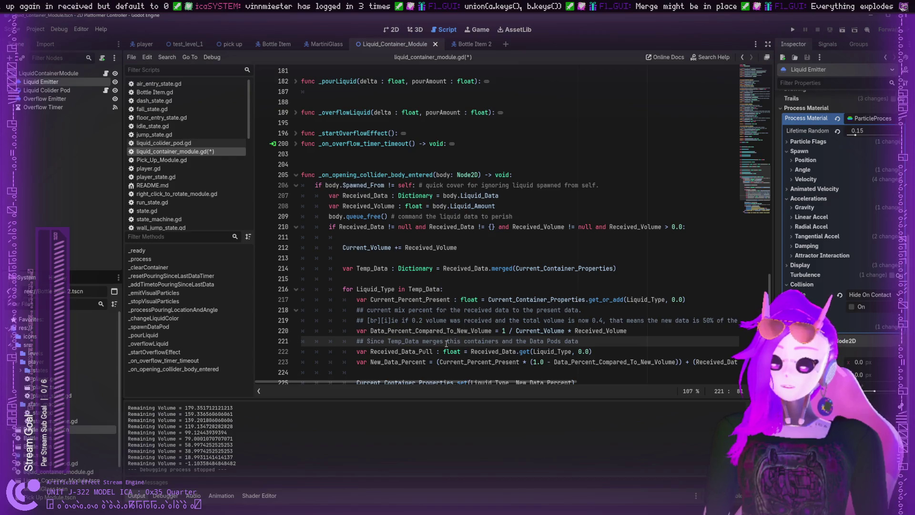
text(label)
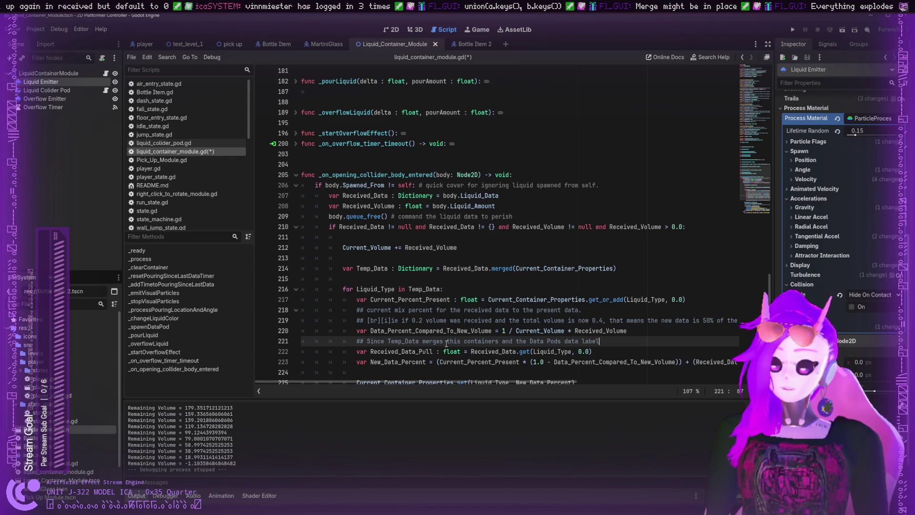
text(s together, )
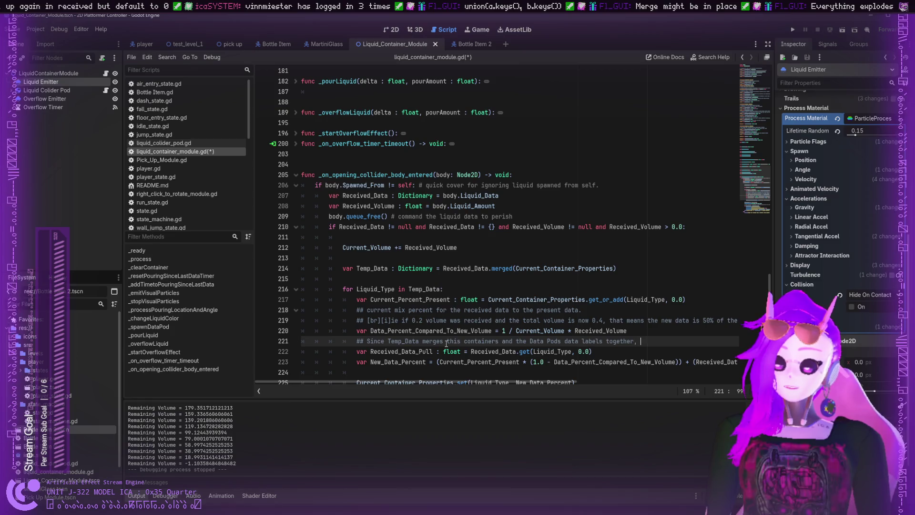
text(there )
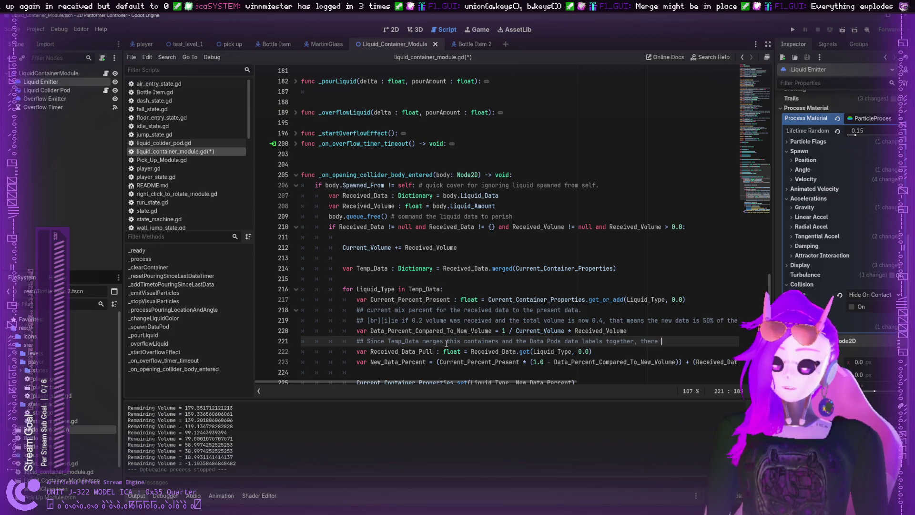
text(may not be a valid)
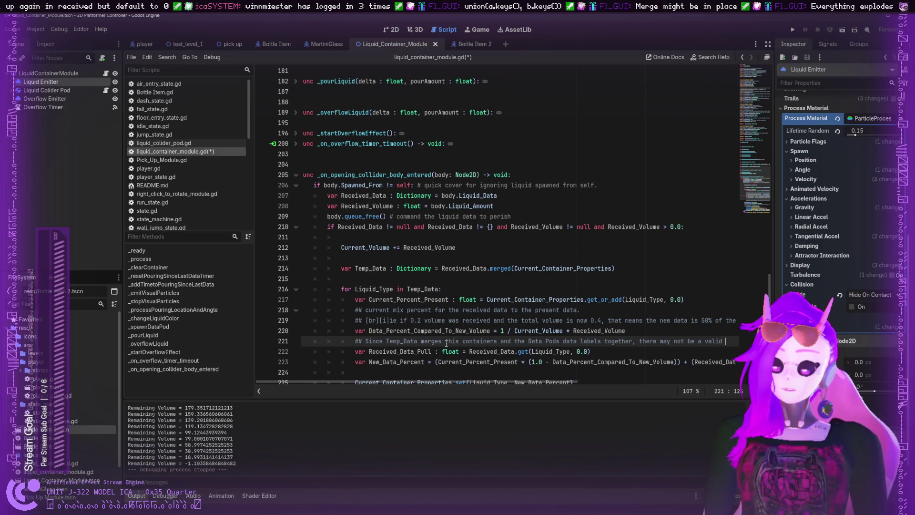
key(BackSpace)
key(BackSpace)
key(BackSpace)
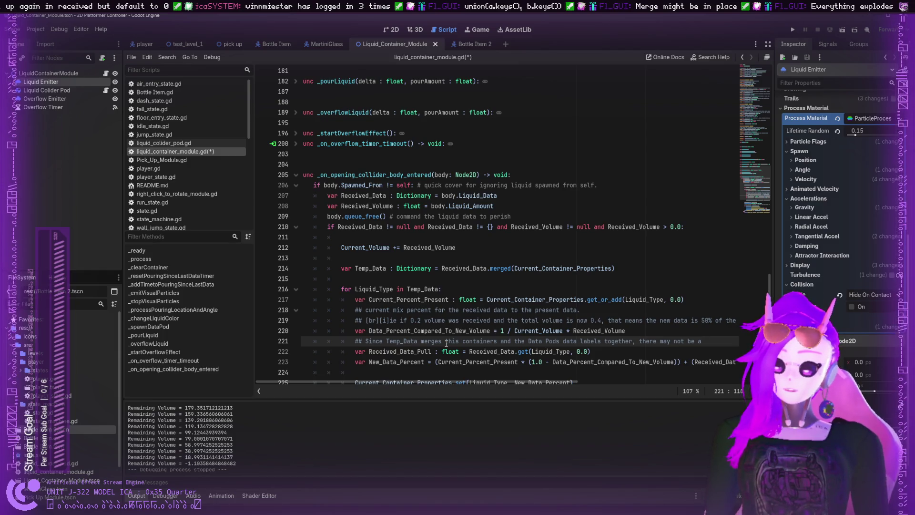
text(liquid)
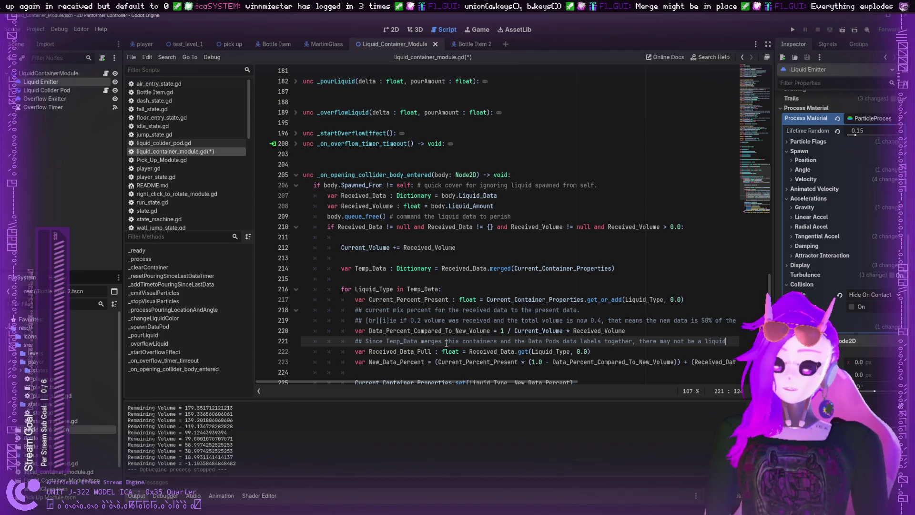
text(_type re)
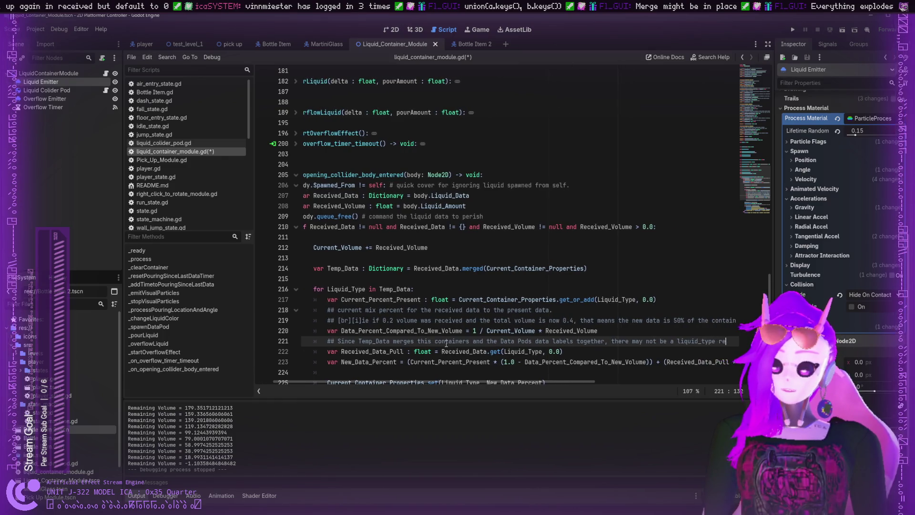
text(present in)
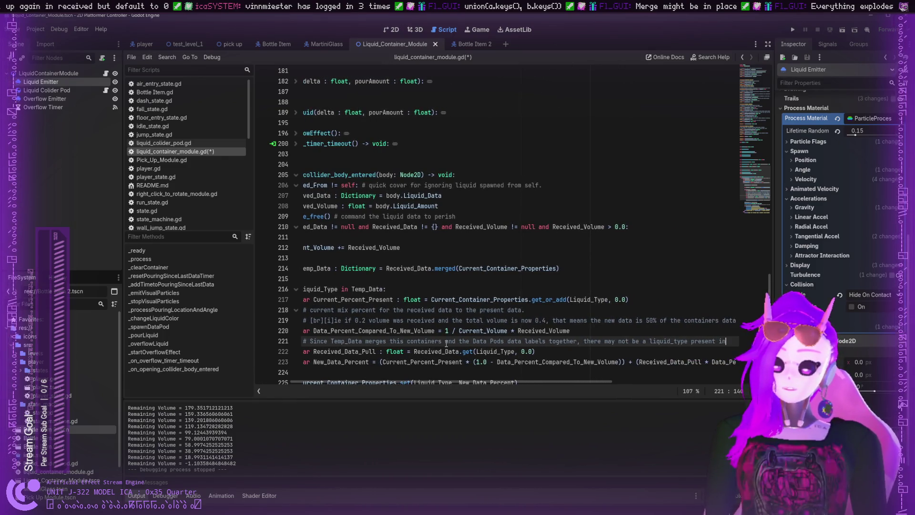
text( the R)
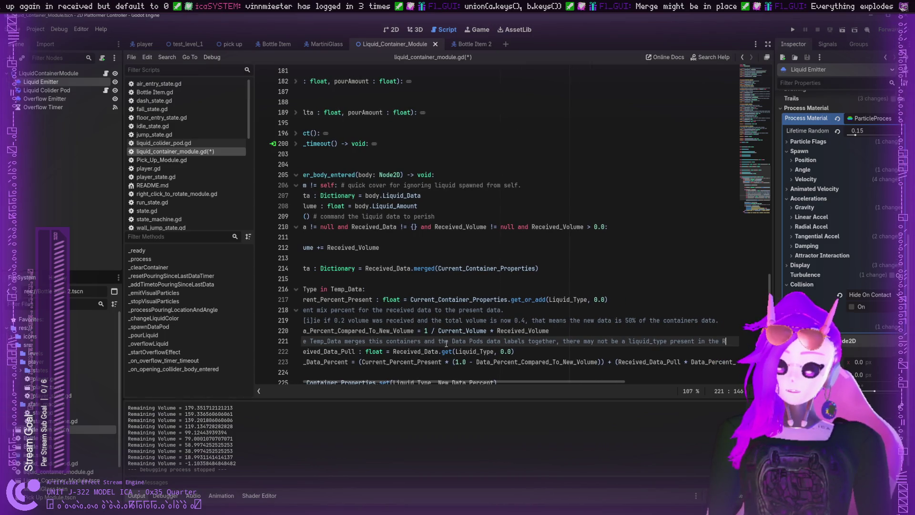
text(eceived_Data.)
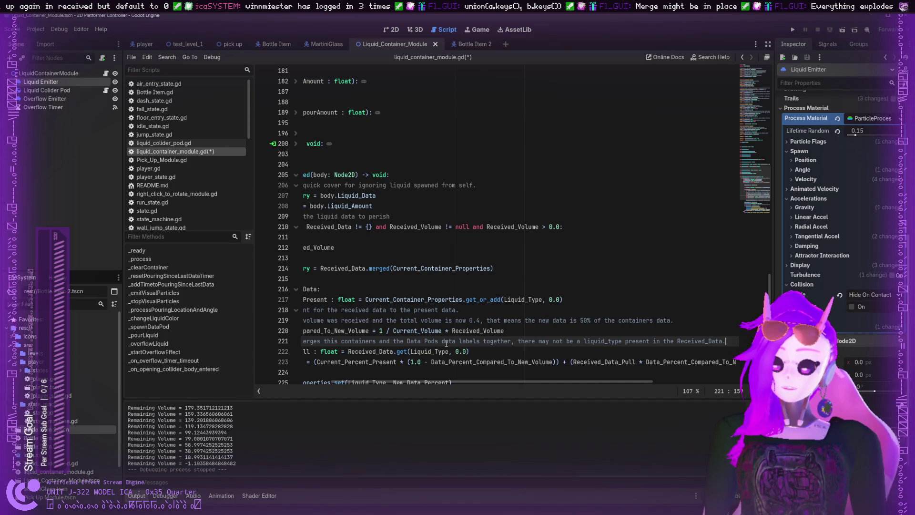
key(Return)
- Begin the line 222 comment with an example: Received had Blue and Current had White
text(## )
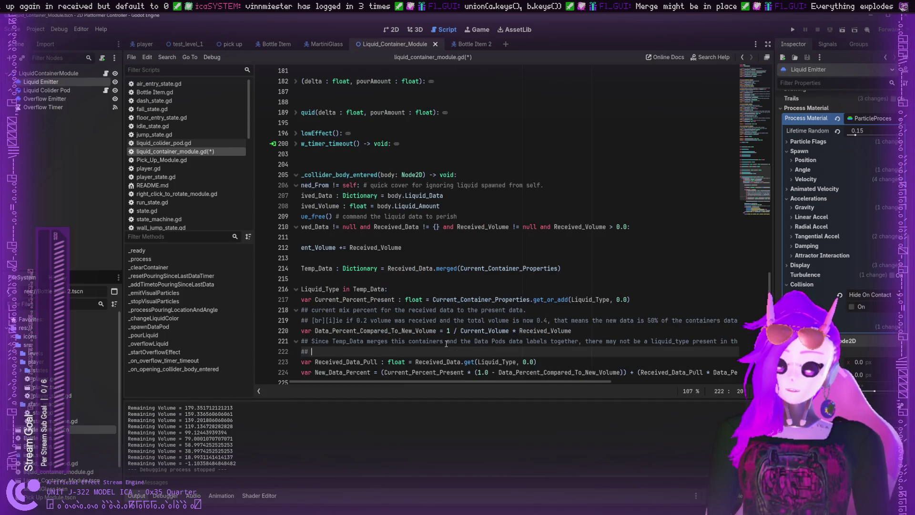
text([b)
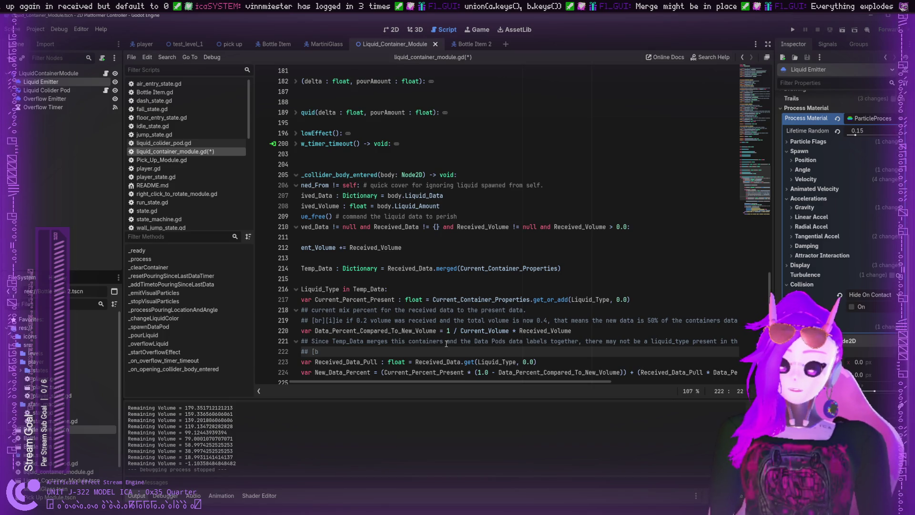
text(r])
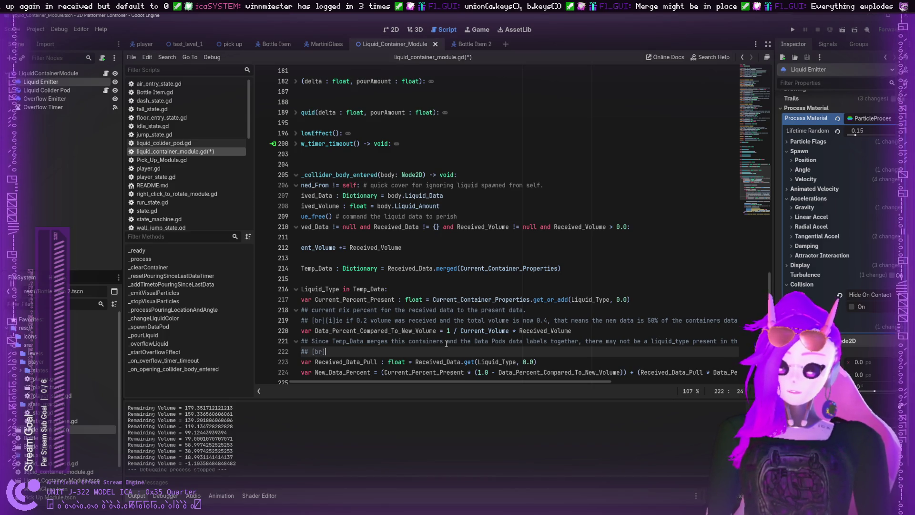
text([i]ie )
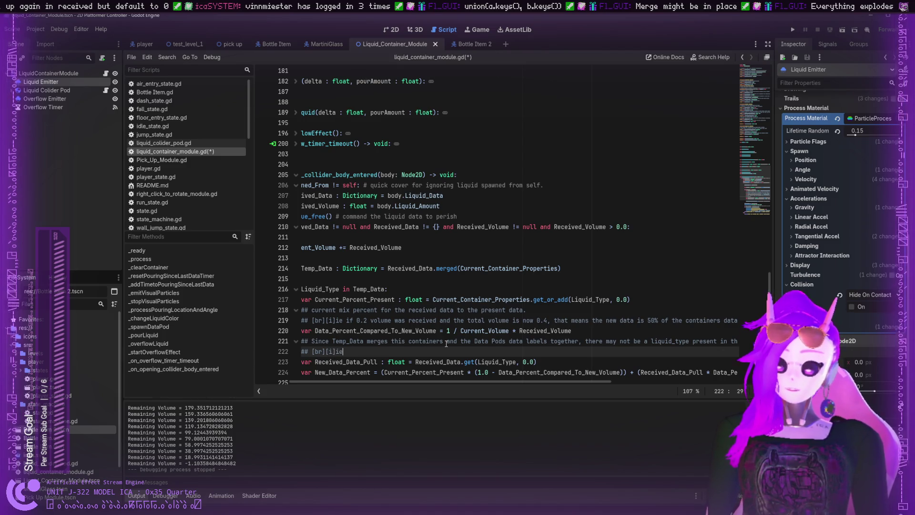
text(if )
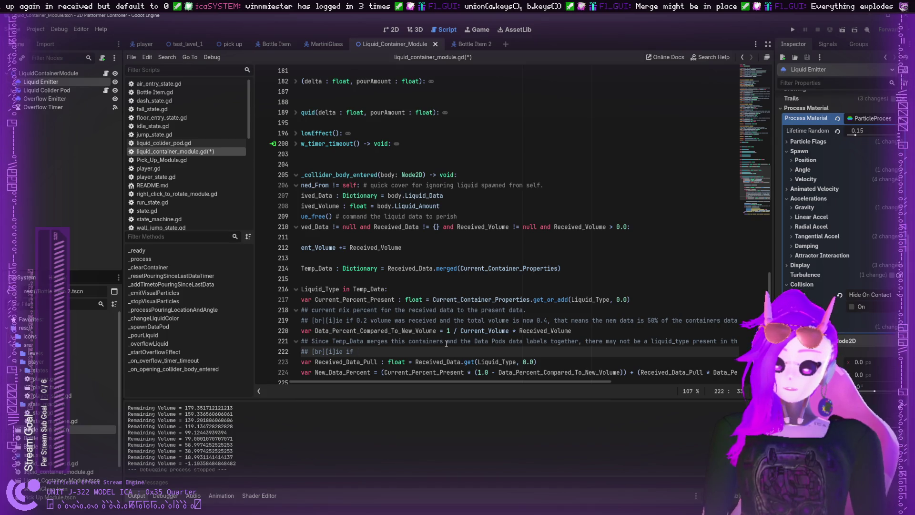
text(Data)
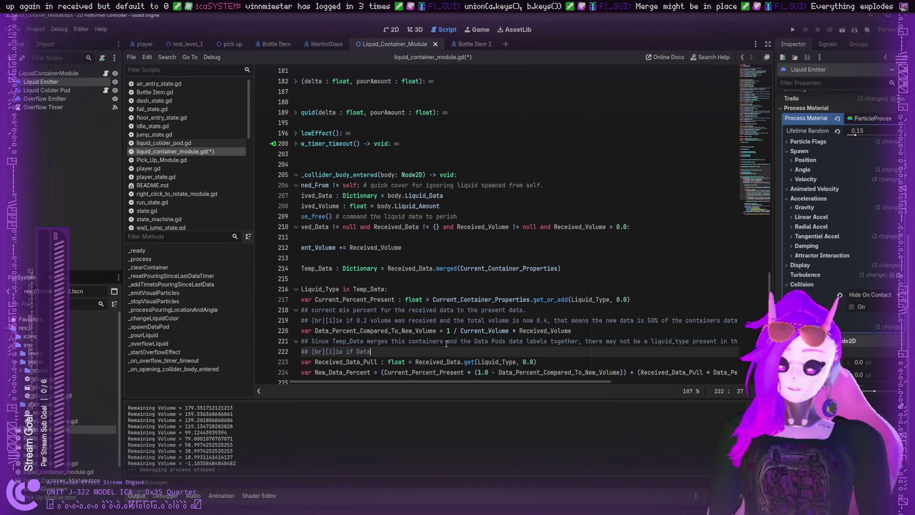
key(BackSpace)
key(BackSpace)
key(BackSpace)
key(BackSpace)
text(Received )
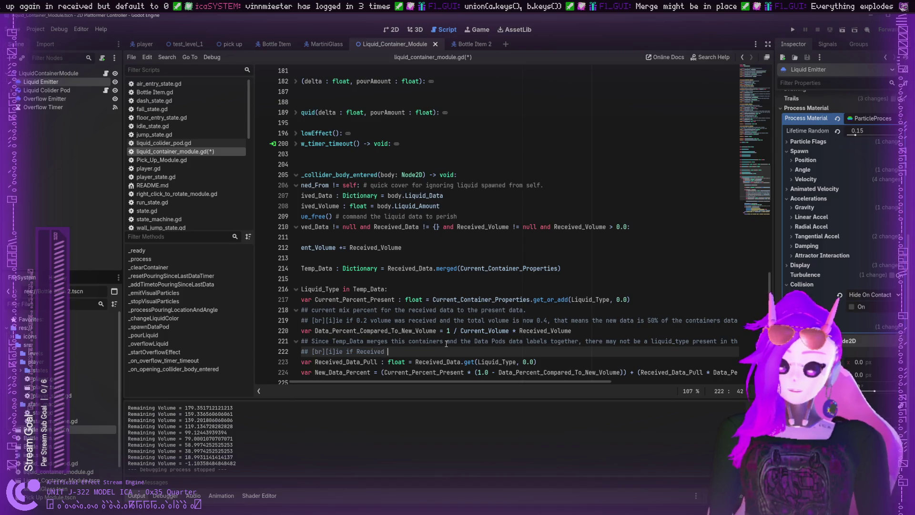
text(hasd Blue, adn )
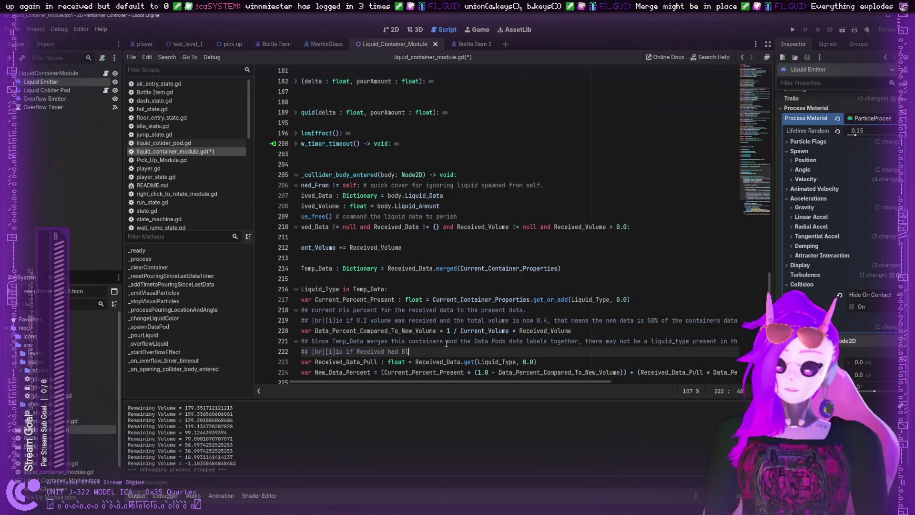
text(nd )
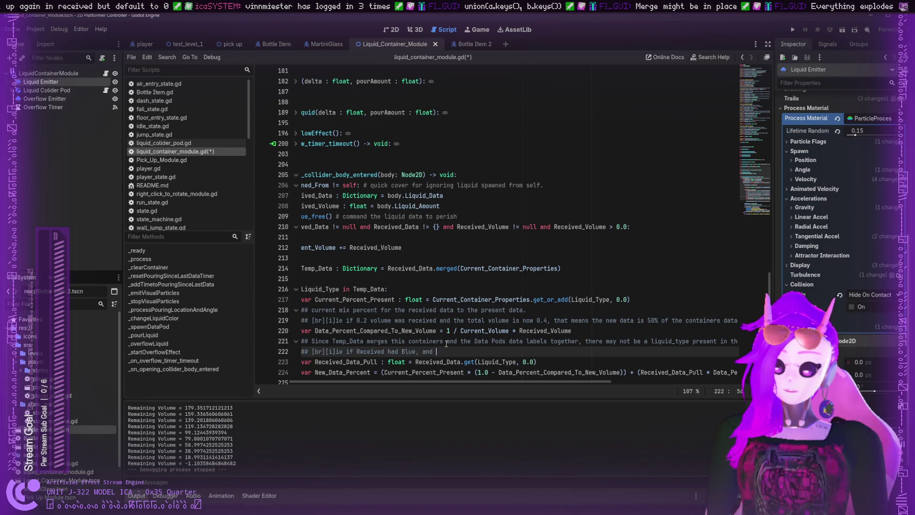
text(Current had White,)
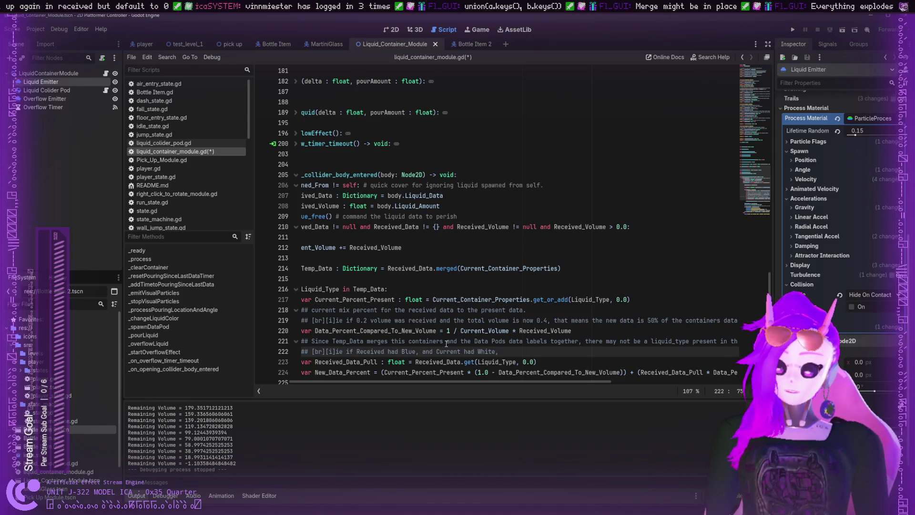
text( the )
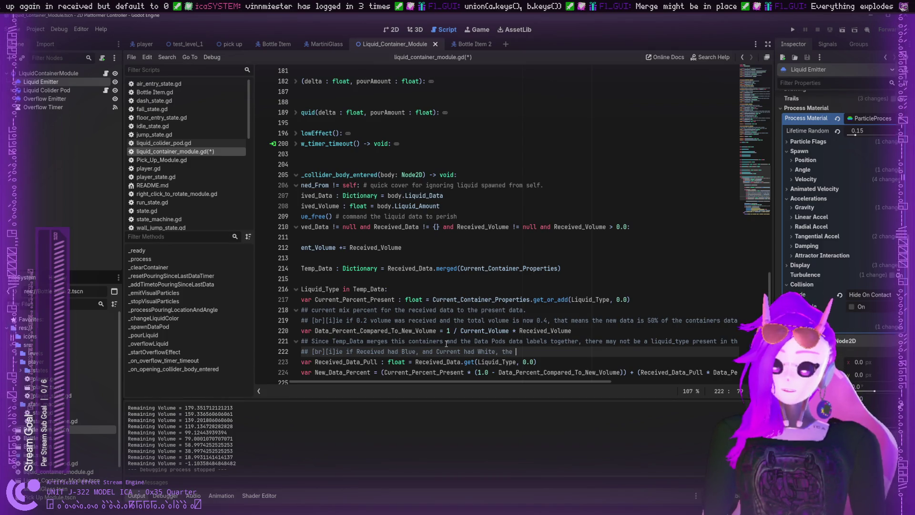
text(Temp would)
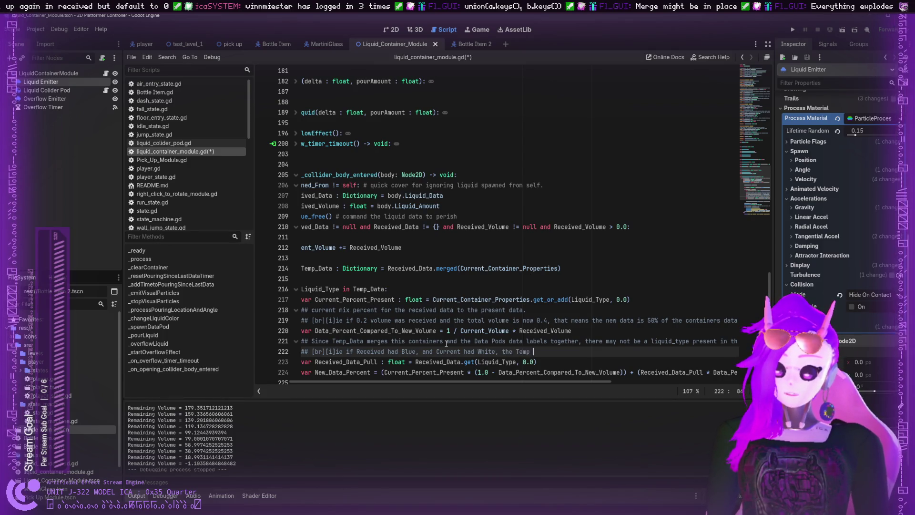
key(BackSpace)
key(BackSpace)
key(BackSpace)
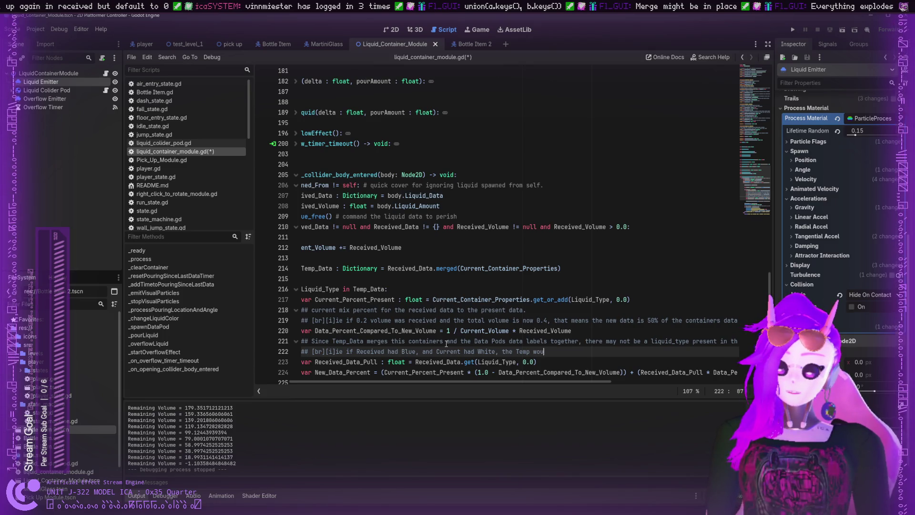
key(BackSpace)
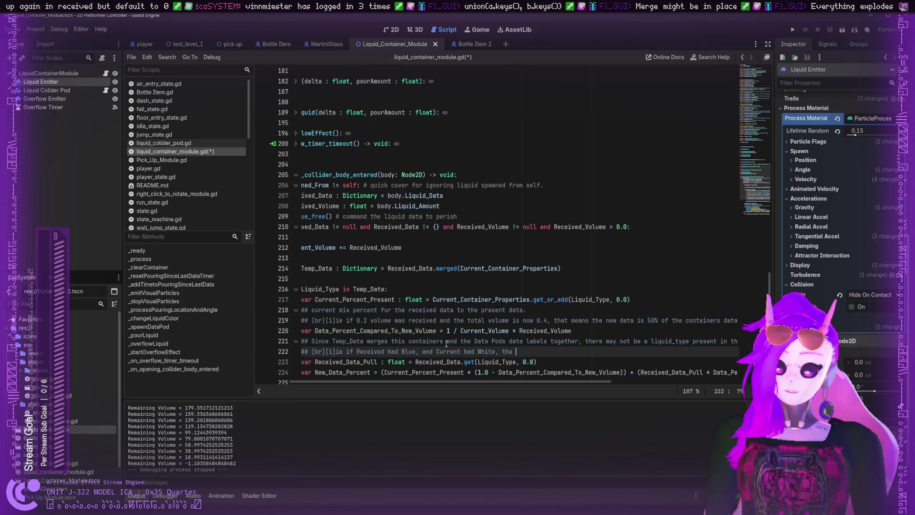
- Finish the comment: invalid references to Data now pull 0 instead of null; save the script
text(function would call )
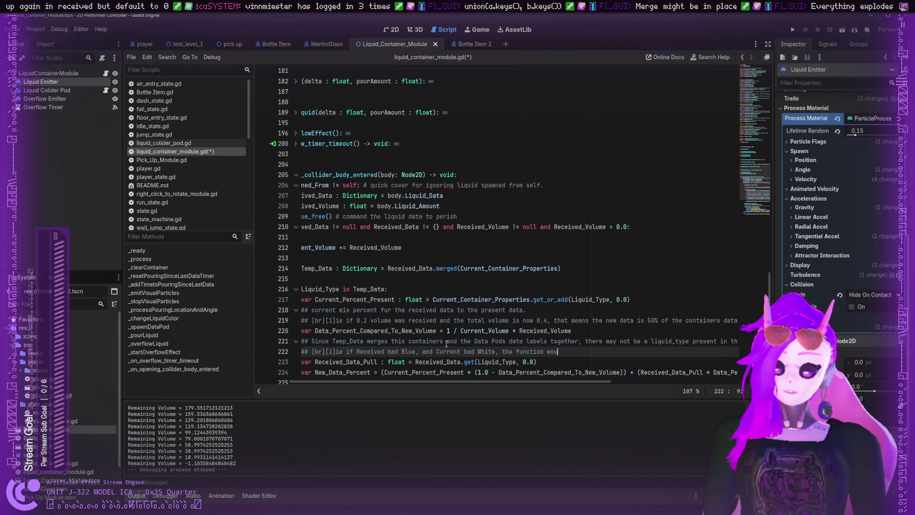
text(fo)
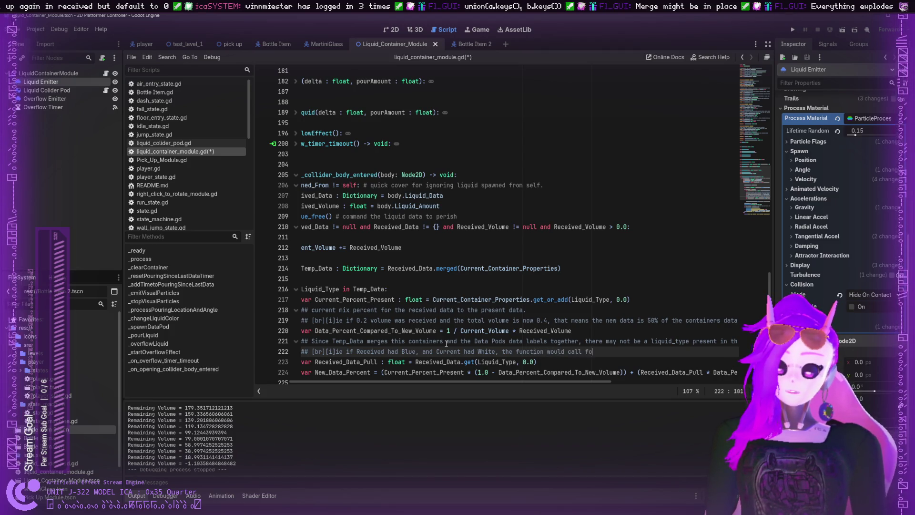
text(r White f)
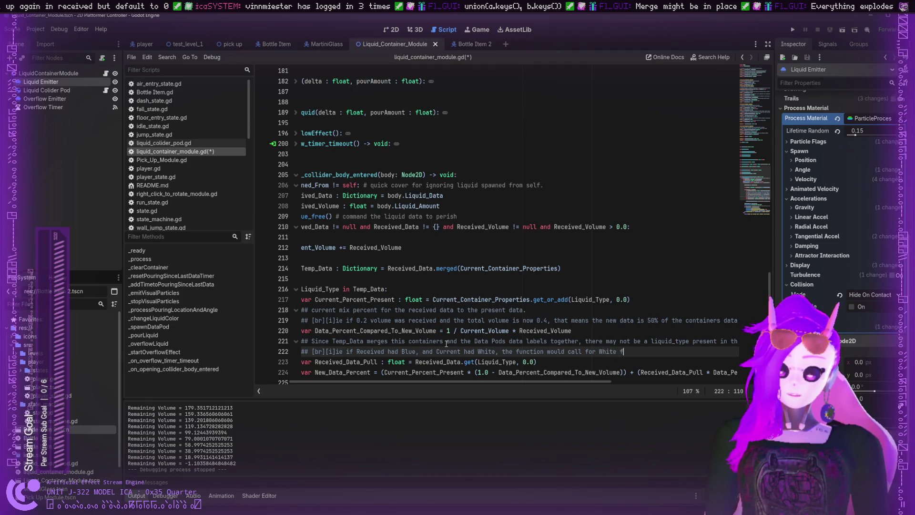
text(rom the Data packed)
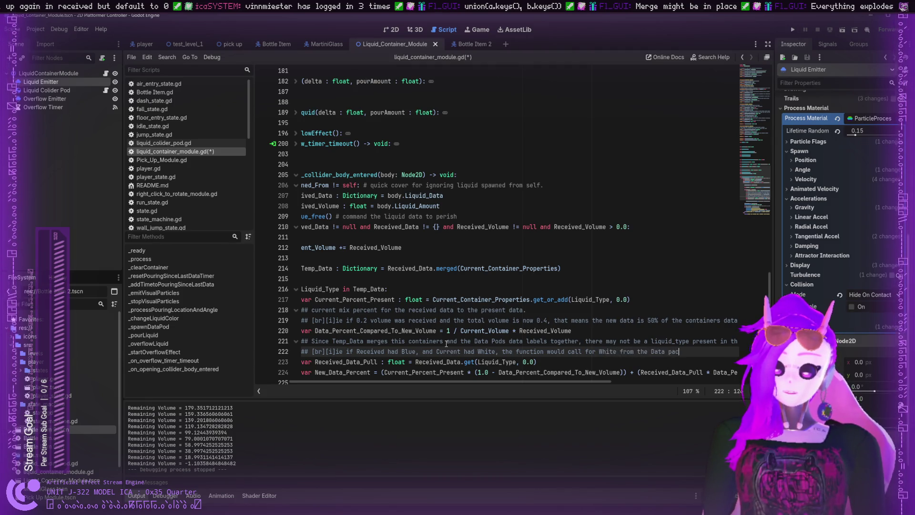
key(BackSpace)
text(t even if it is not there. So using this makes invalid revf)
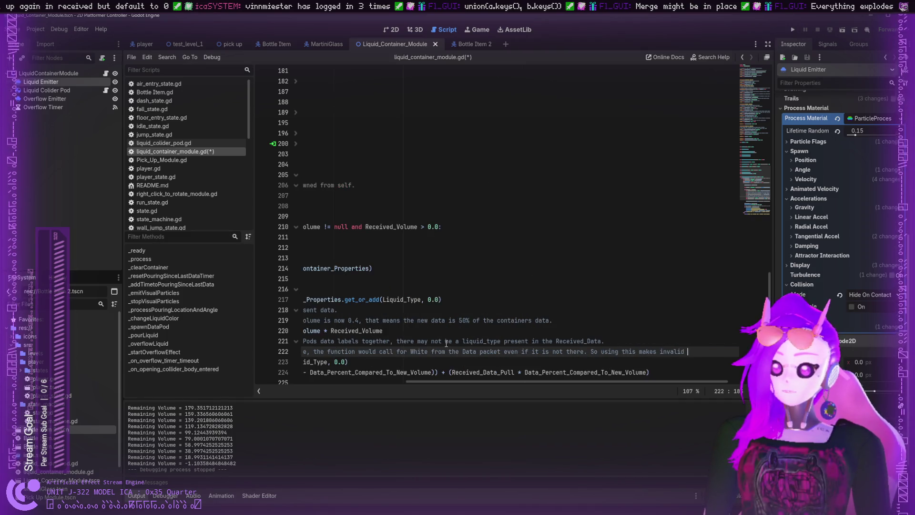
key(BackSpace)
key(BackSpace)
text(ferenec)
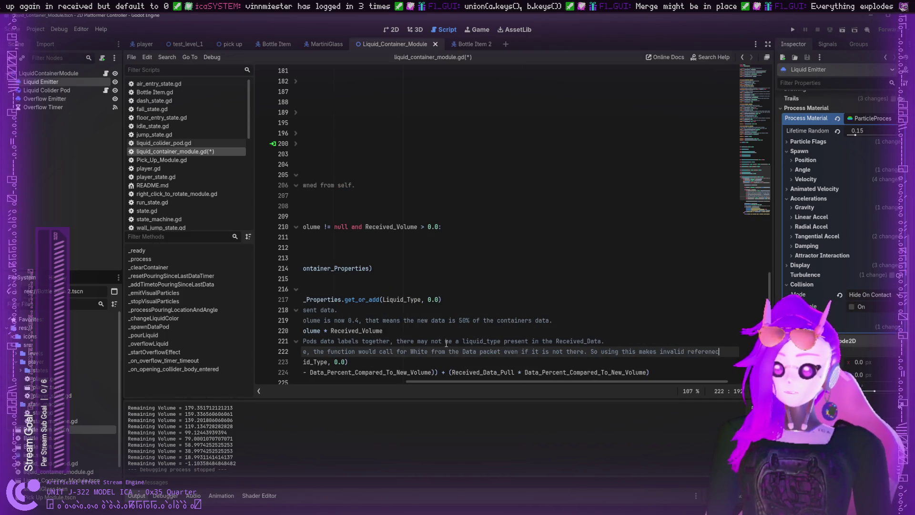
key(BackSpace)
text(s to Data)
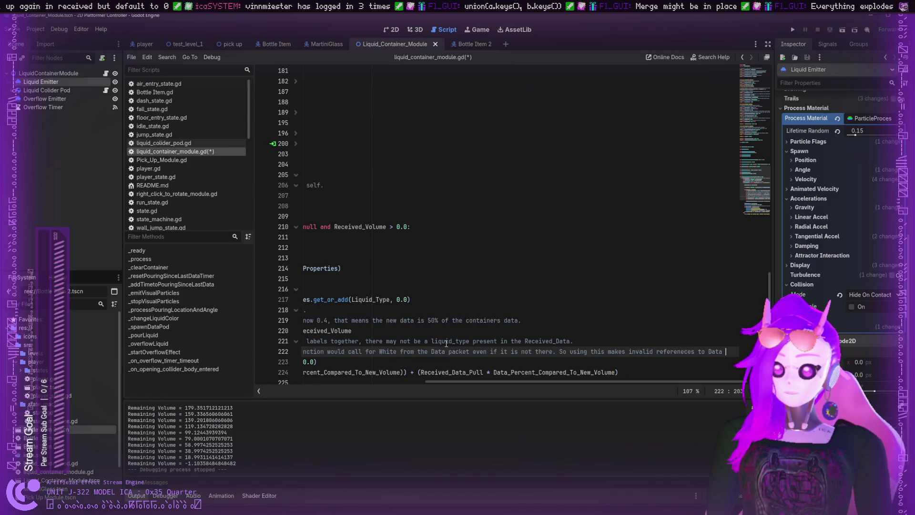
text(pull a )
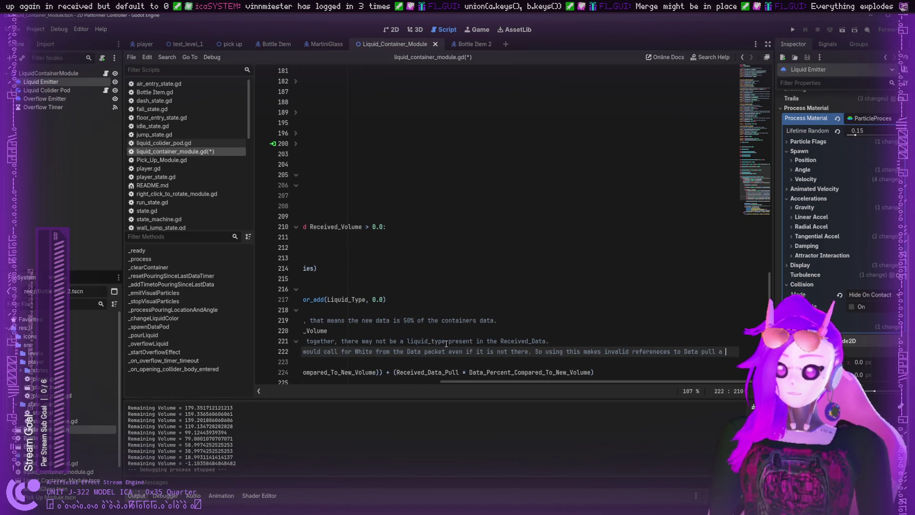
text(0,.)
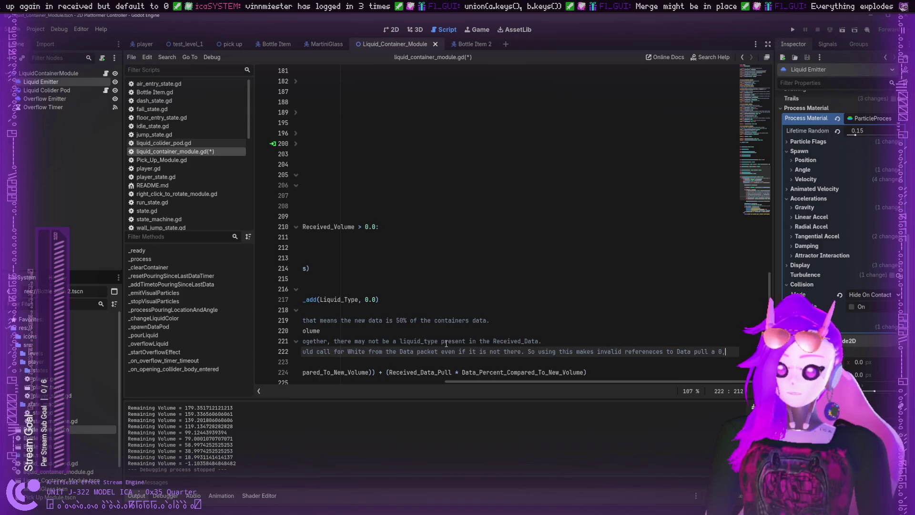
key(BackSpace)
text(nste)
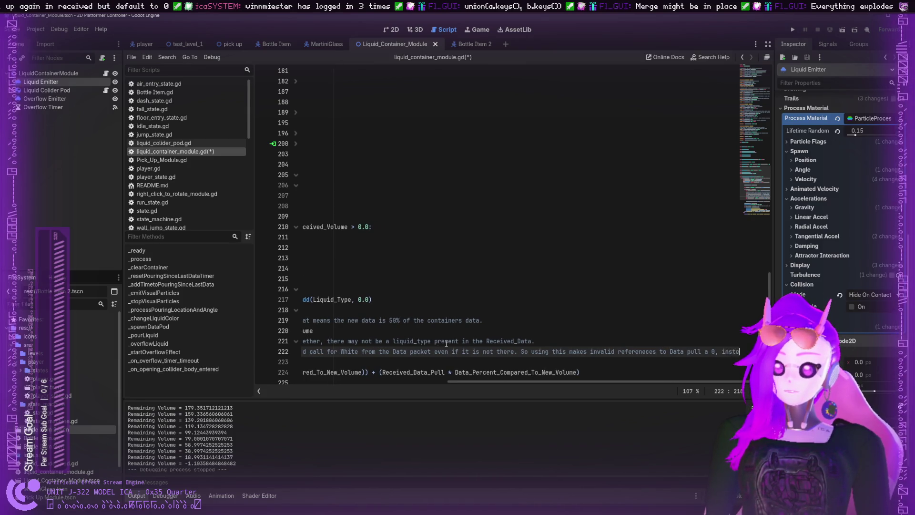
text(ad of null.)
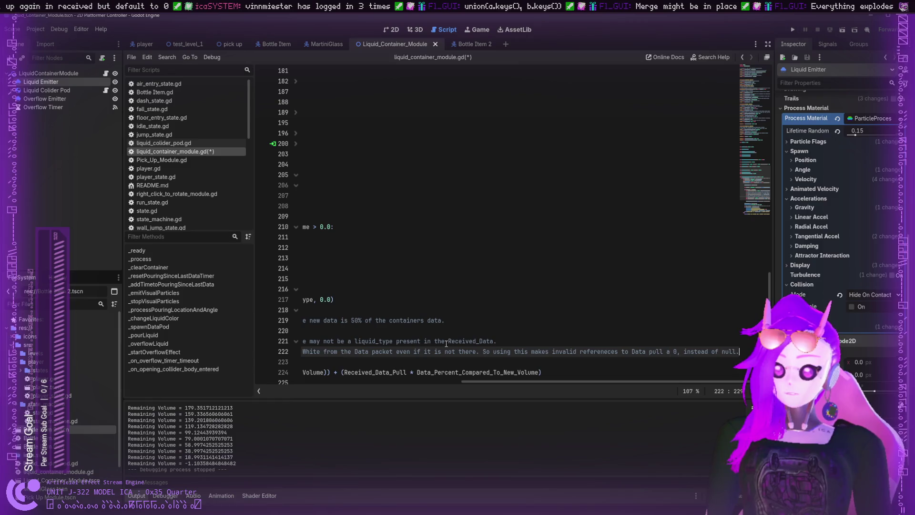
key(ctrl+s)
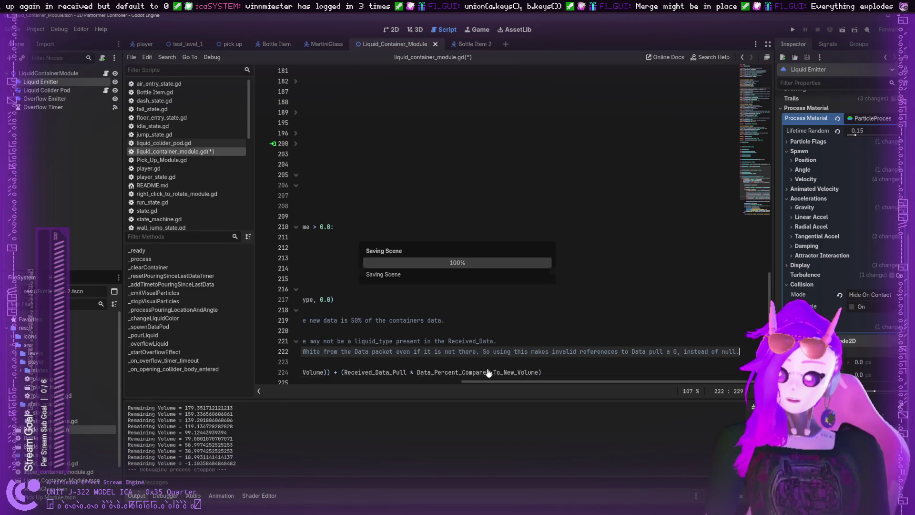
- Run the project, pour from the white bottle, and set the martini glass on the table
drag(513, 382, 299, 377)
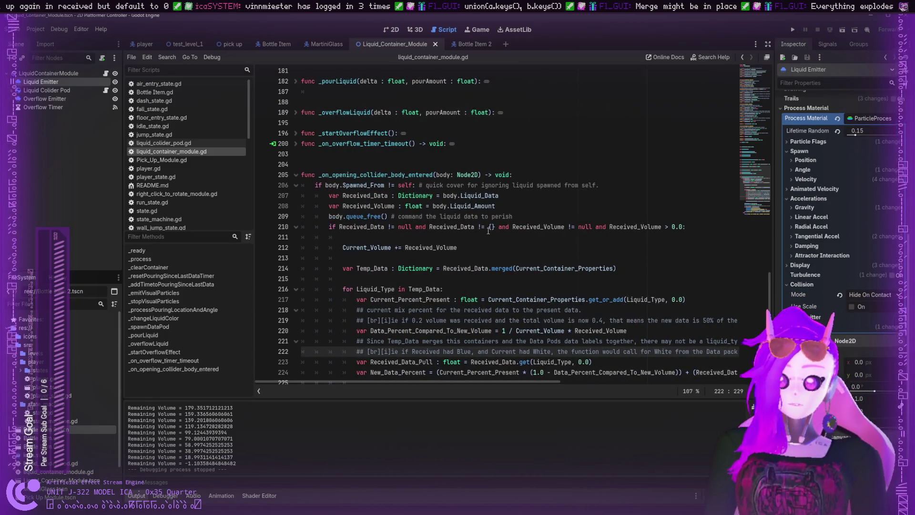
click(794, 30)
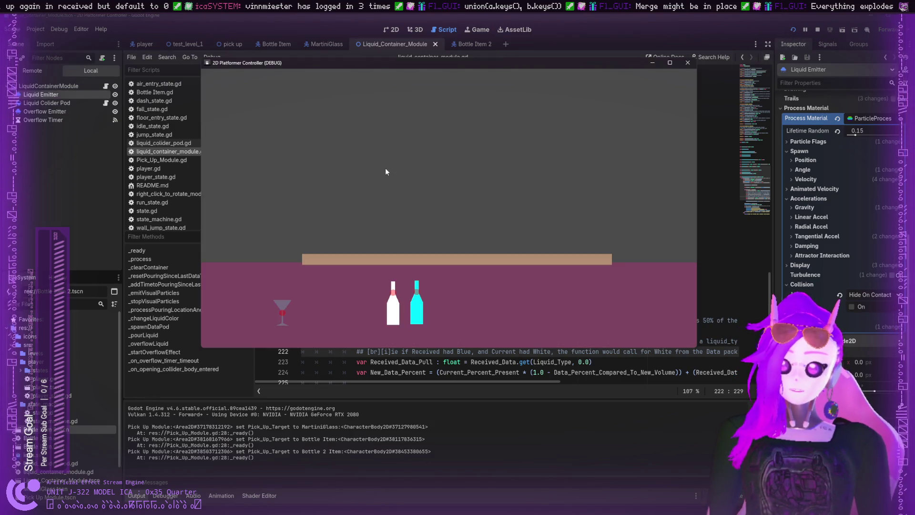
mouse_move(382, 302)
mouse_down()
mouse_move(410, 186)
mouse_move(261, 305)
mouse_move(288, 241)
mouse_move(301, 241)
mouse_up()
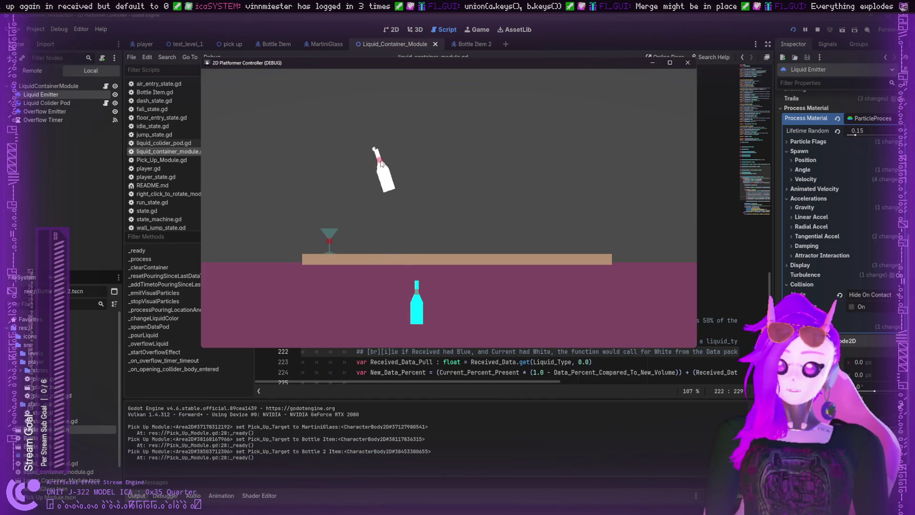
mouse_move(403, 305)
mouse_down()
mouse_move(353, 177)
mouse_move(356, 187)
mouse_up()
mouse_move(417, 300)
mouse_down()
mouse_move(366, 187)
mouse_move(351, 195)
mouse_up()
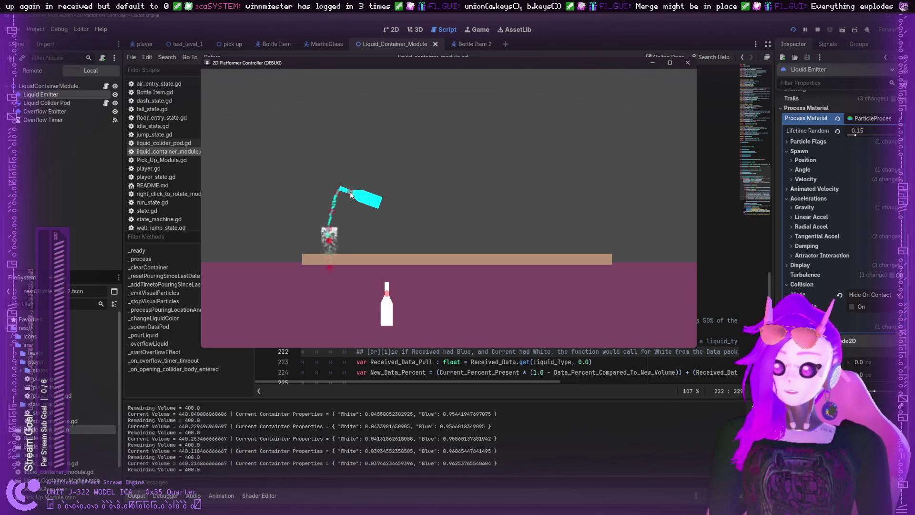
- Pour the cyan bottle into the glass, tip it out, pour white again, then stop the game
drag(350, 195, 351, 195)
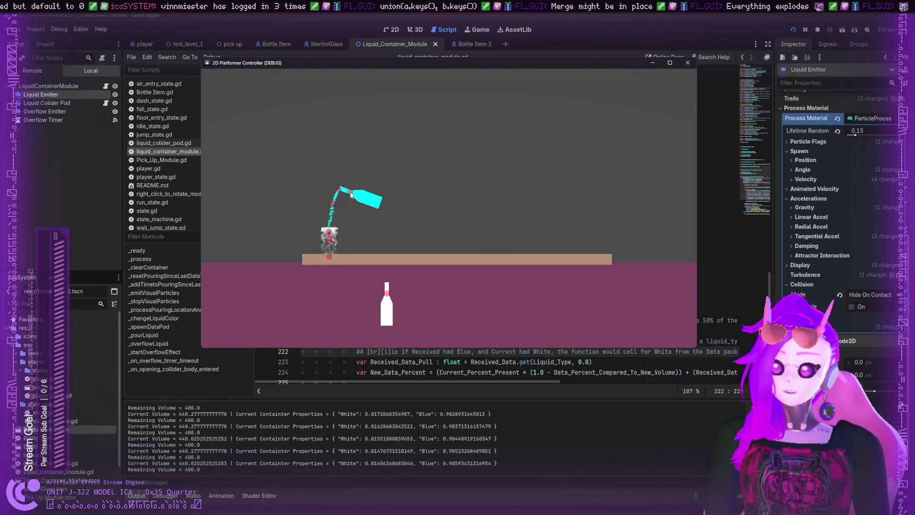
drag(350, 195, 350, 195)
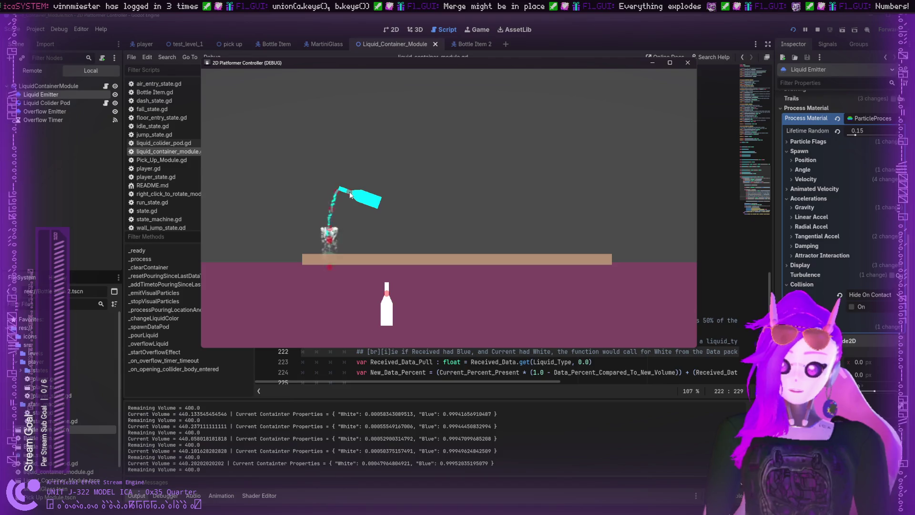
mouse_move(351, 195)
mouse_down()
mouse_move(334, 214)
mouse_move(432, 124)
mouse_move(531, 147)
mouse_move(460, 215)
mouse_move(481, 181)
mouse_move(506, 165)
mouse_move(469, 176)
mouse_move(484, 157)
mouse_move(350, 207)
mouse_up()
drag(368, 306, 353, 221)
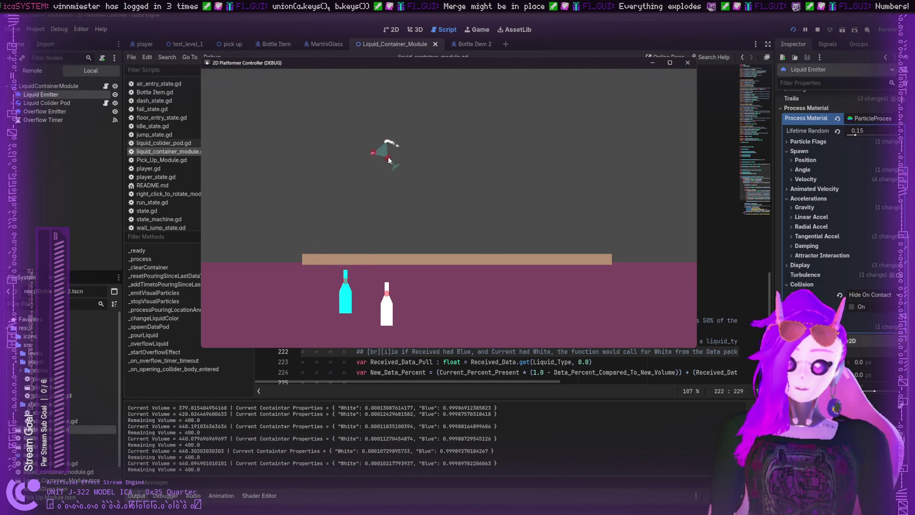
drag(388, 156, 381, 211)
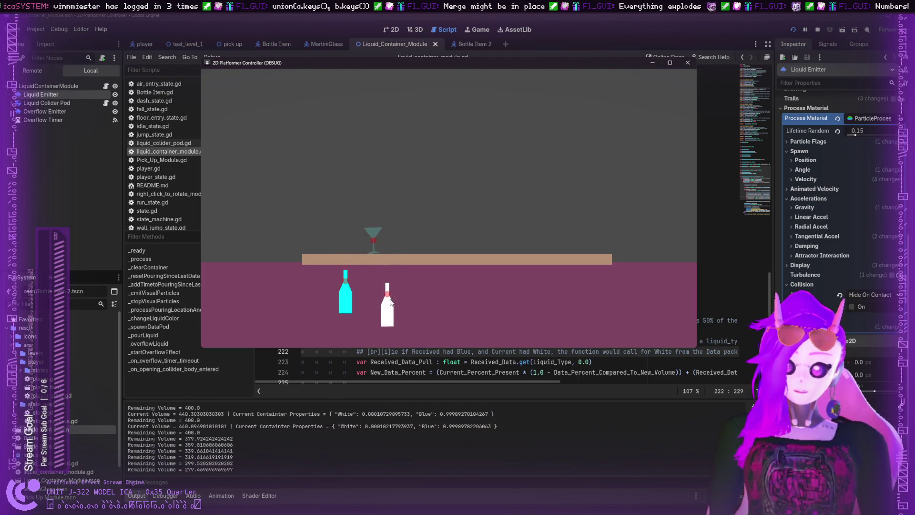
mouse_move(390, 301)
mouse_down()
mouse_move(394, 212)
mouse_move(385, 297)
mouse_up()
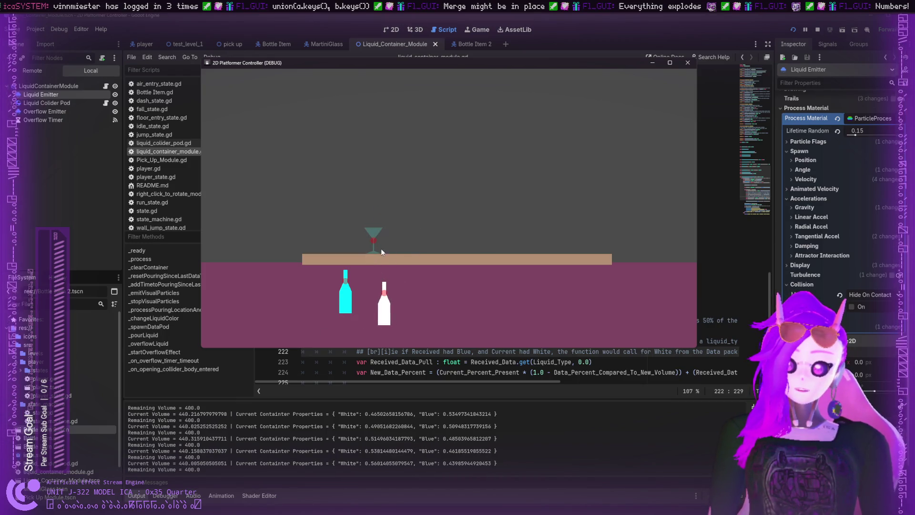
mouse_move(303, 207)
mouse_down()
mouse_move(288, 204)
mouse_move(427, 198)
mouse_up()
key(F8)
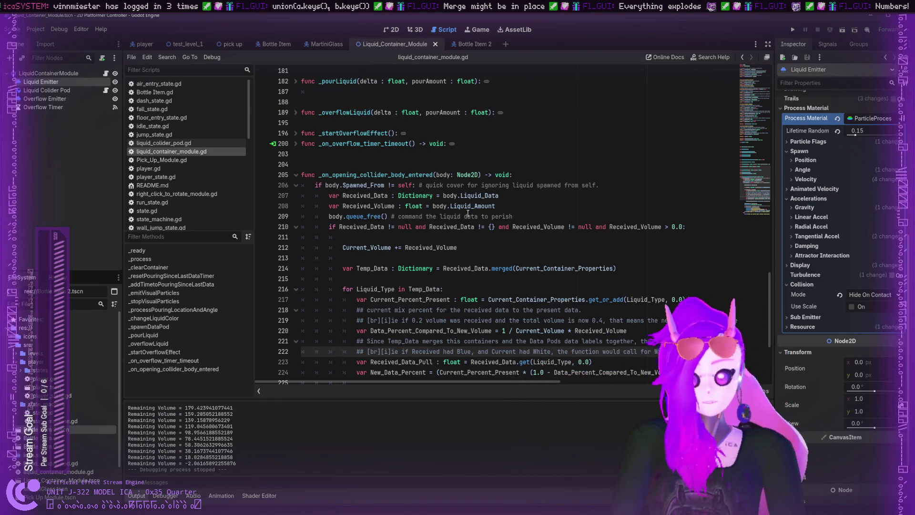
- Inspect the mixing loop, checking Liquid_Type, New_Data_Percent and the Color call
scroll(402, 270, down, 2)
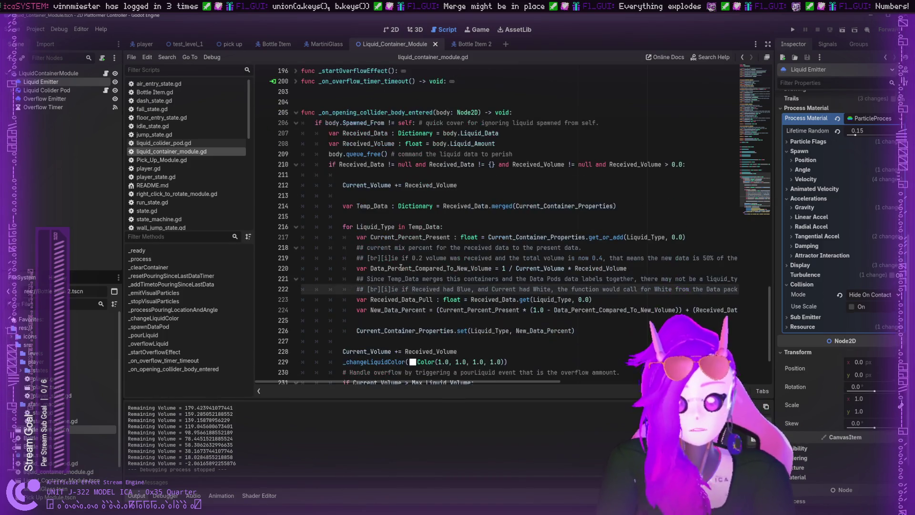
click(556, 299)
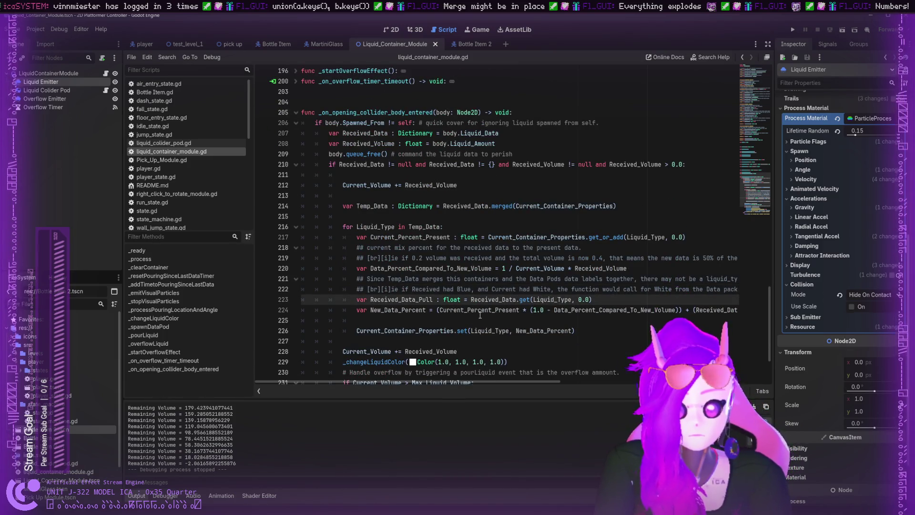
click(481, 313)
scroll(480, 315, down, 2)
double_click(497, 272)
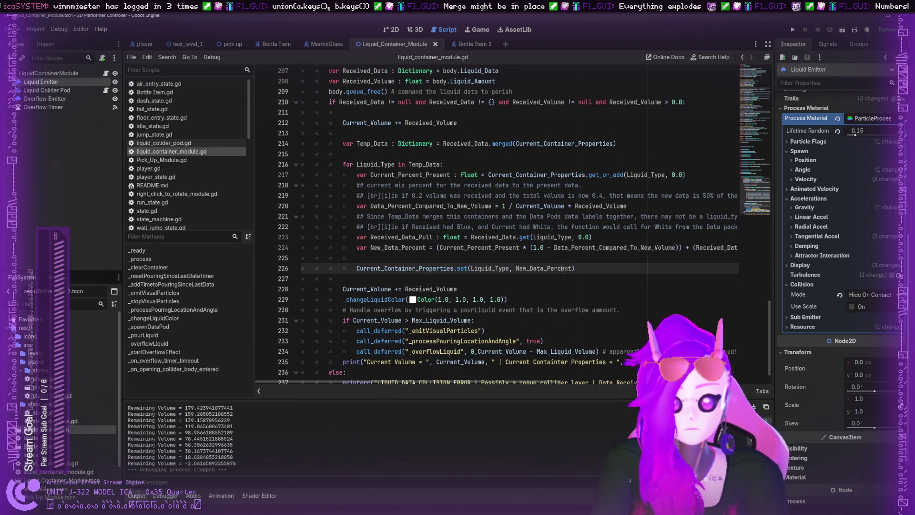
double_click(534, 270)
scroll(533, 276, down, 1)
double_click(436, 280)
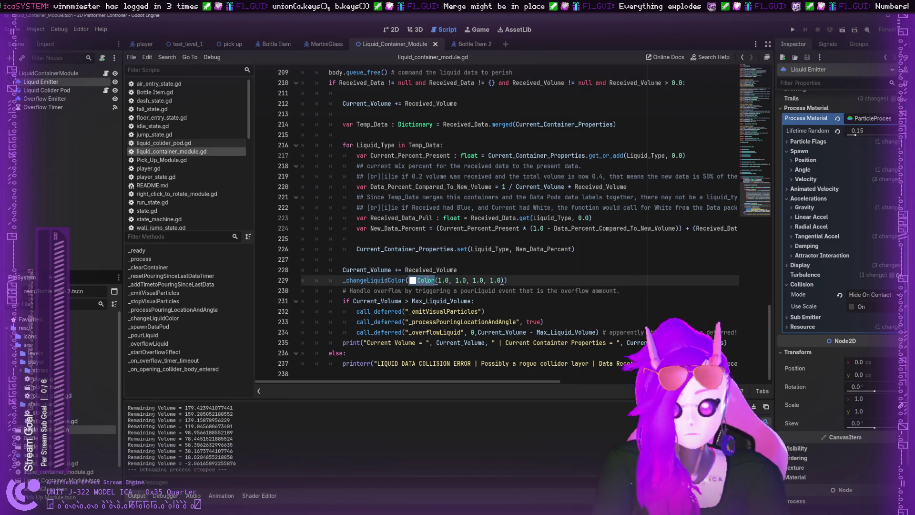
- Insert an empty line after line 228, which adds Received_Volume to Current_Volume
double_click(420, 270)
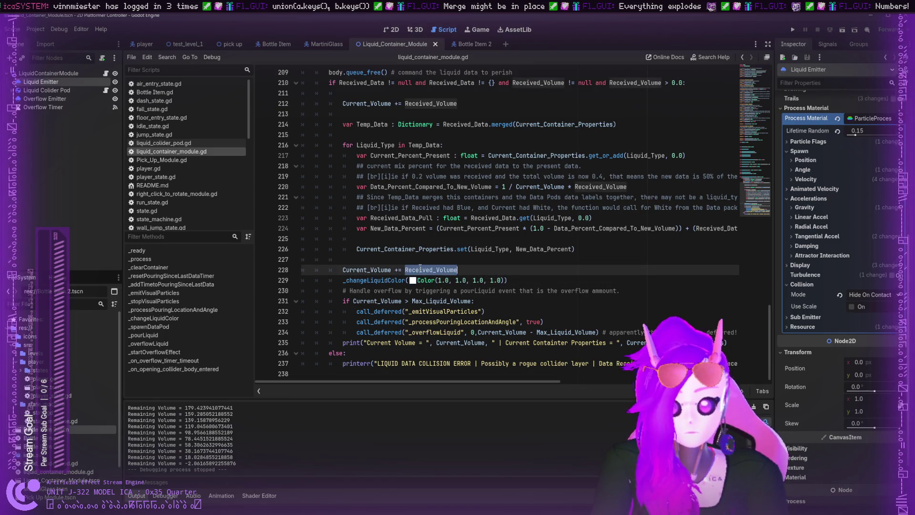
click(466, 270)
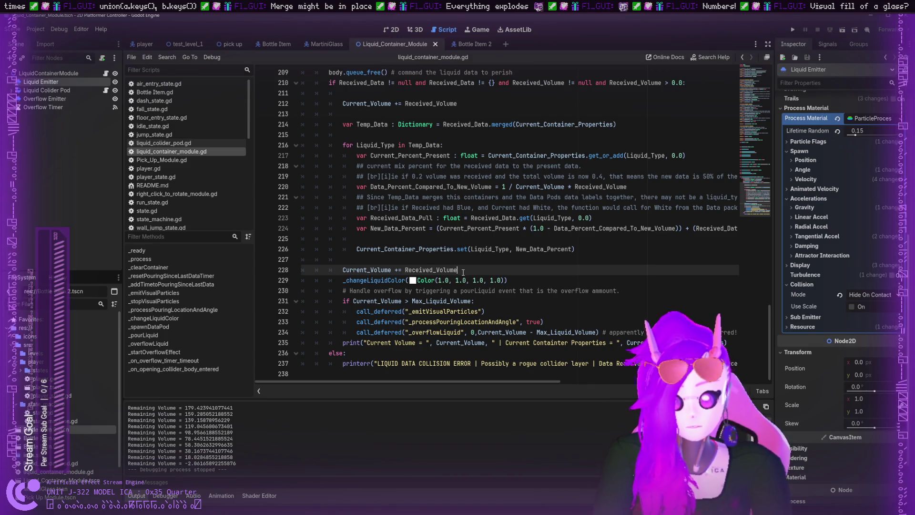
double_click(385, 279)
click(477, 271)
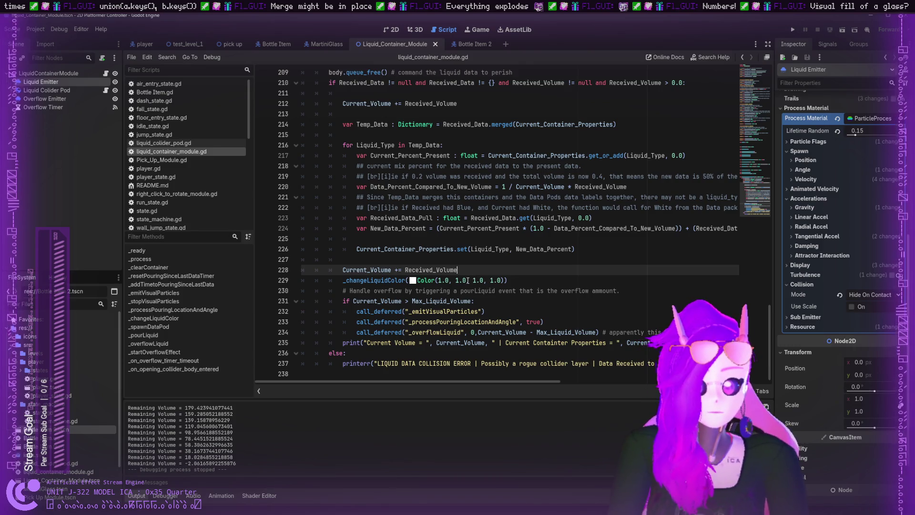
key(Return)
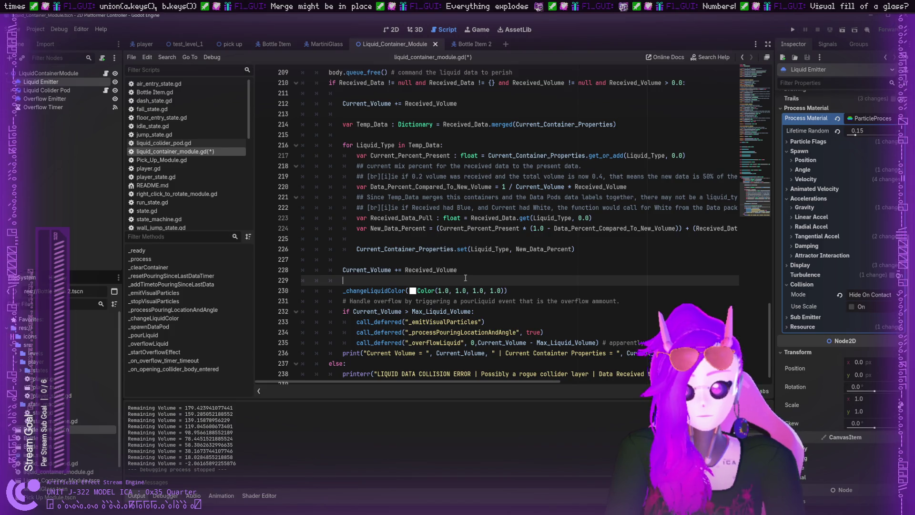
- Write 'for Liquid_Type in Current_Container_Properties:' on line 229 with a 'pass' body
click(296, 145)
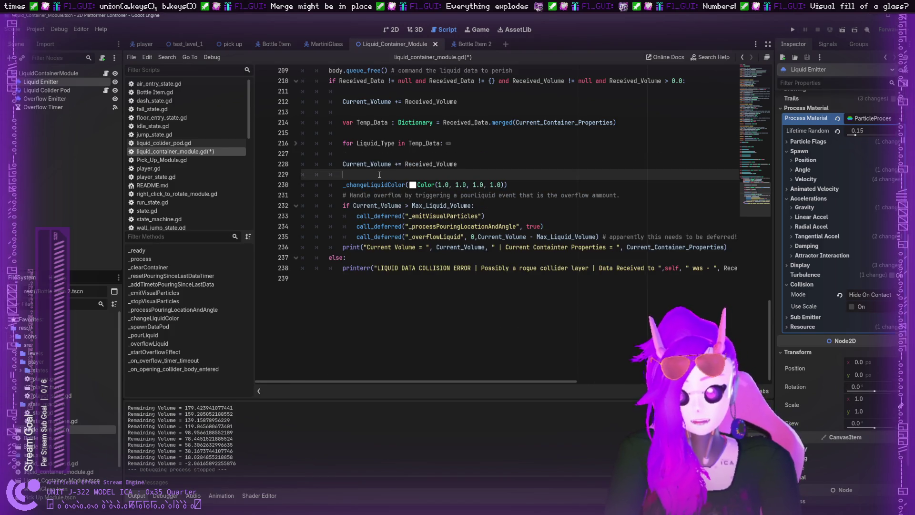
text(for)
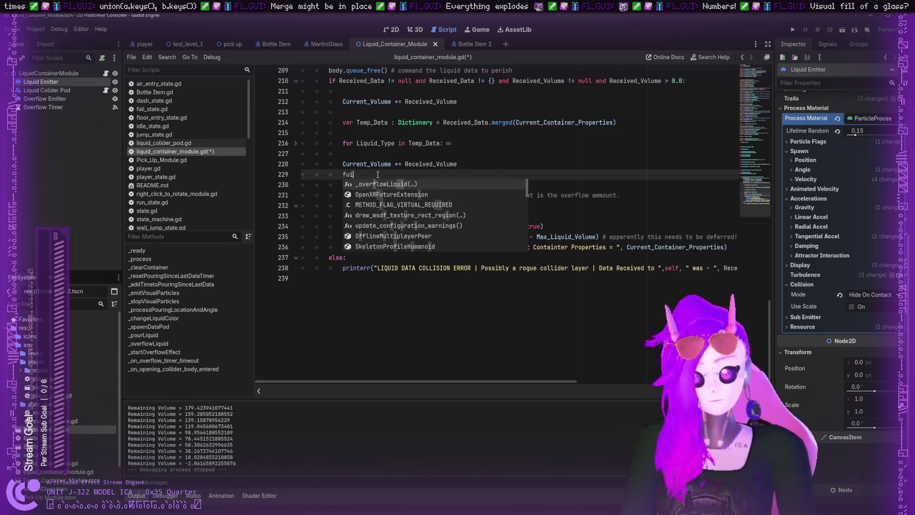
text( L)
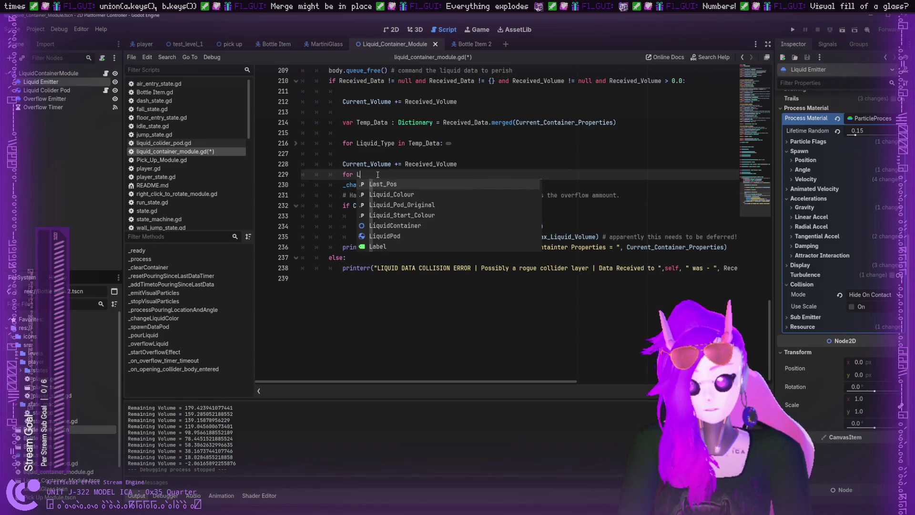
text(iquid_Ty)
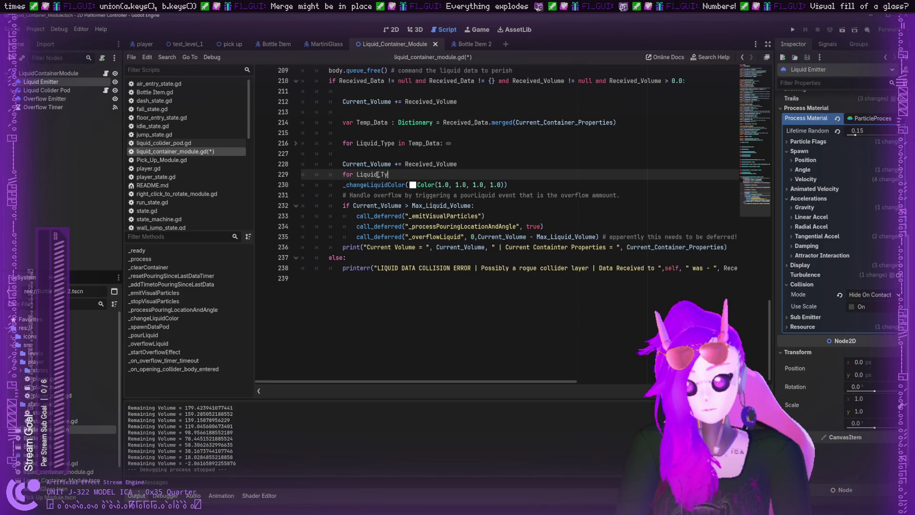
text(pe in Current)
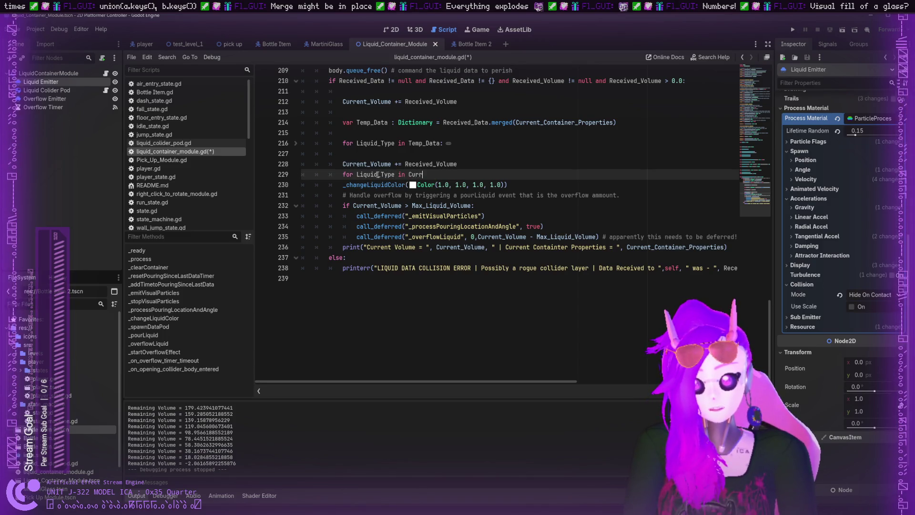
key(Return)
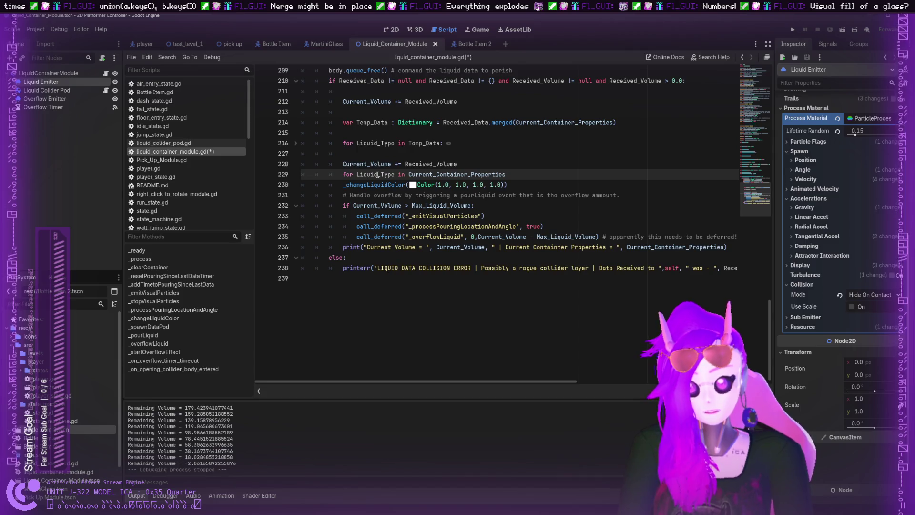
key(Return)
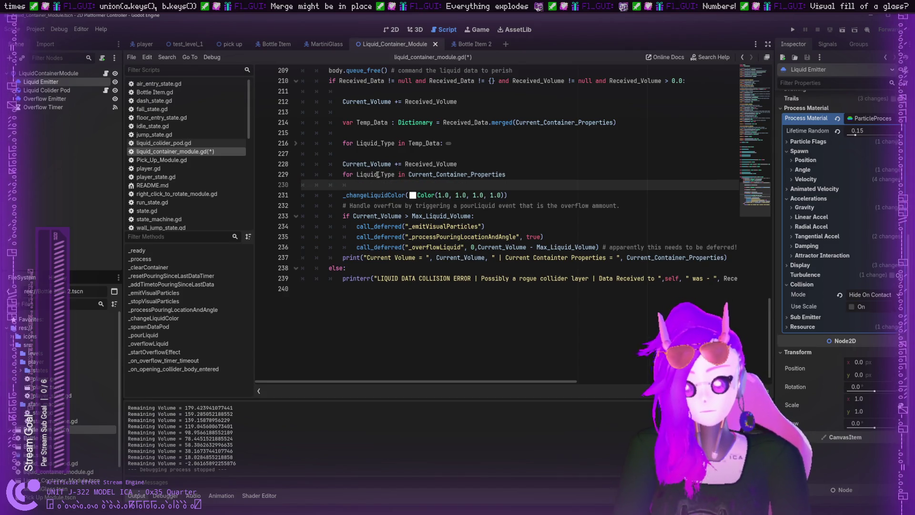
scroll(378, 174, up, 3)
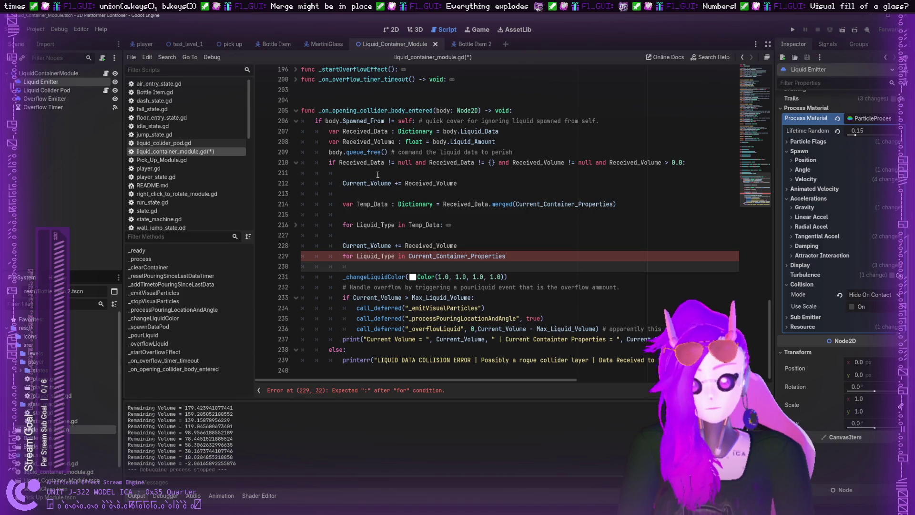
key(Up)
key(End)
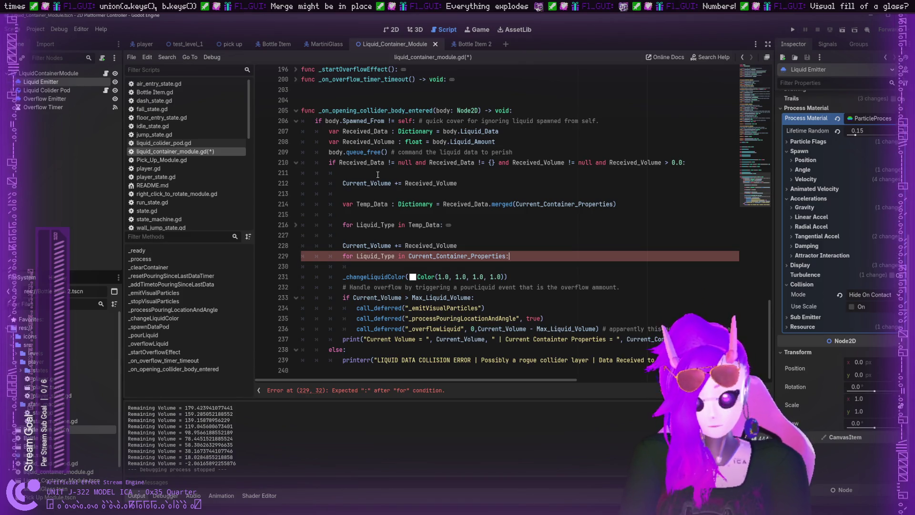
key(Down)
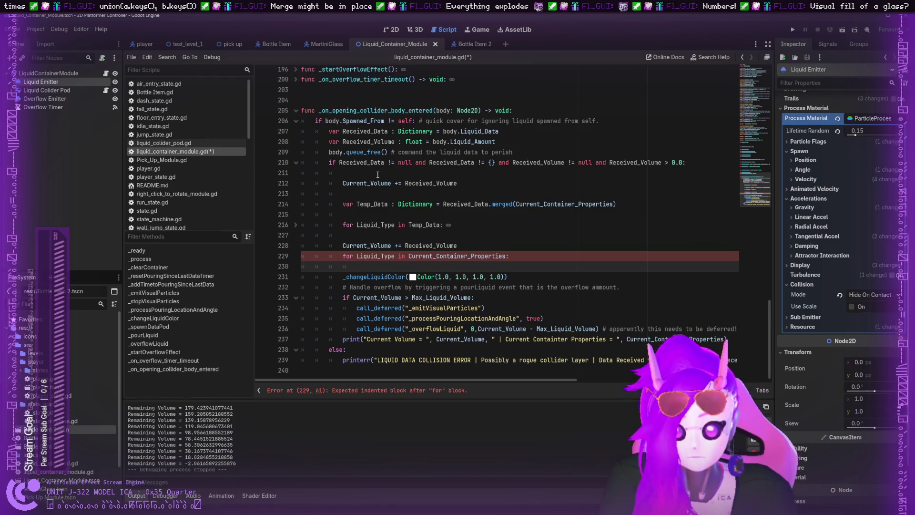
text(pass)
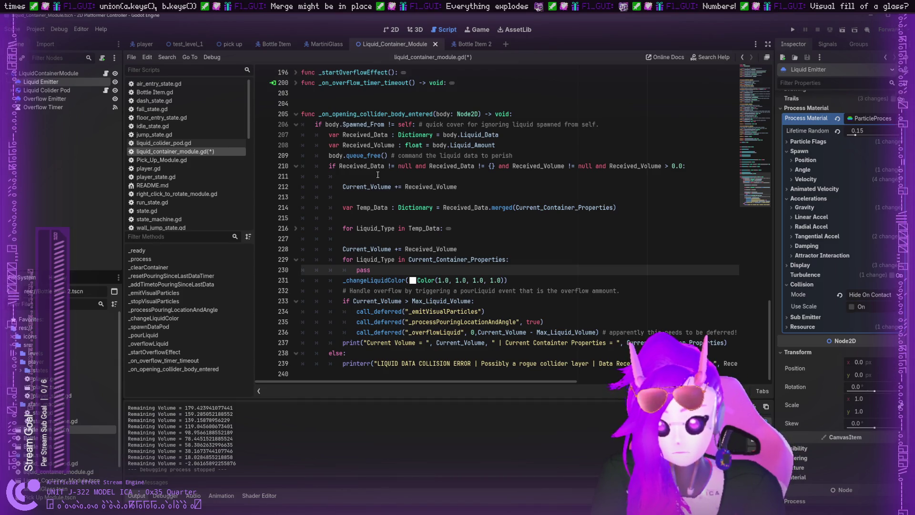
- Add 'var Calculated_Color_Mix : Color' on a new line above the loop
key(Up)
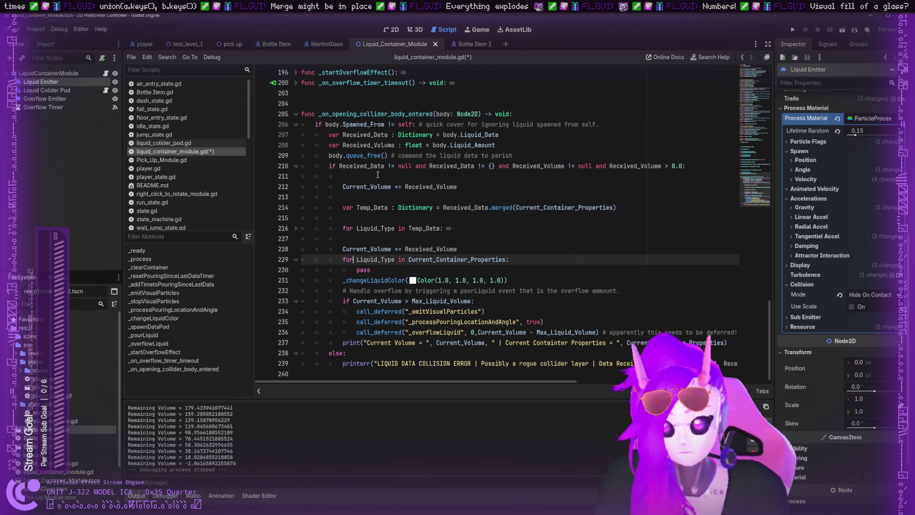
key(Return)
key(Up)
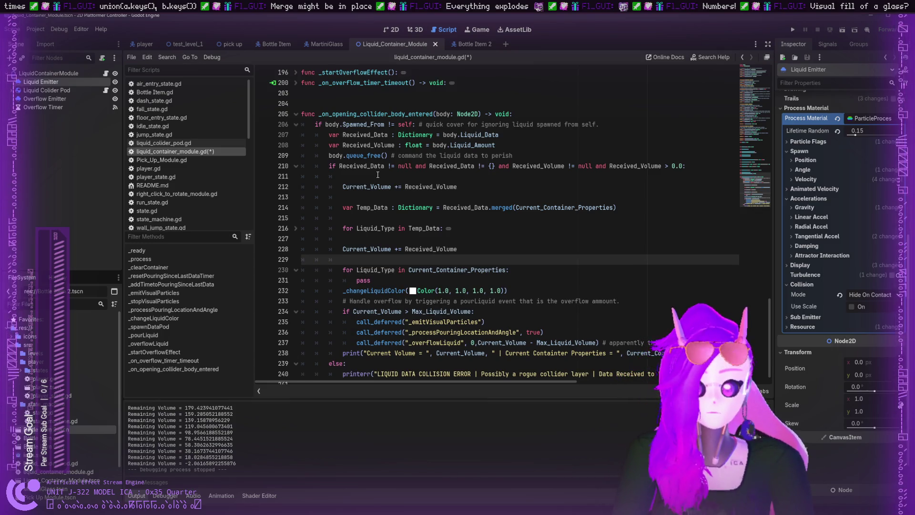
text(var )
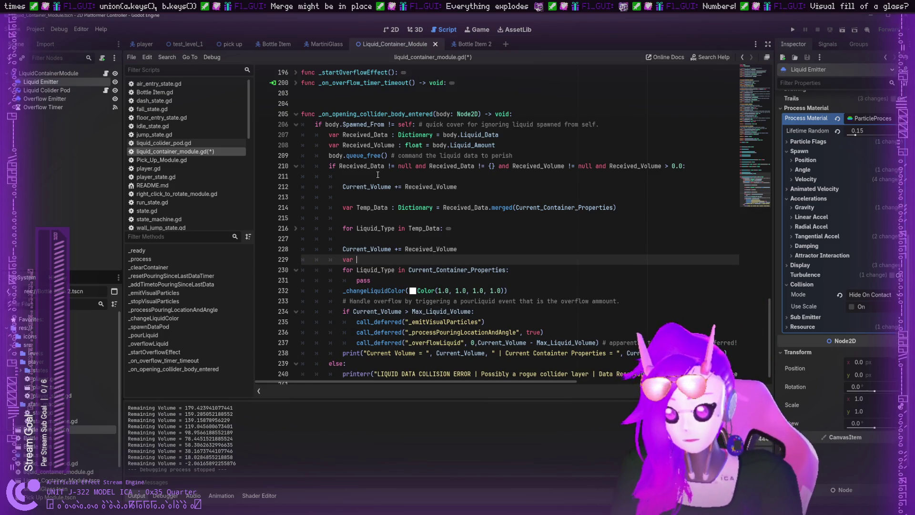
text(Color)
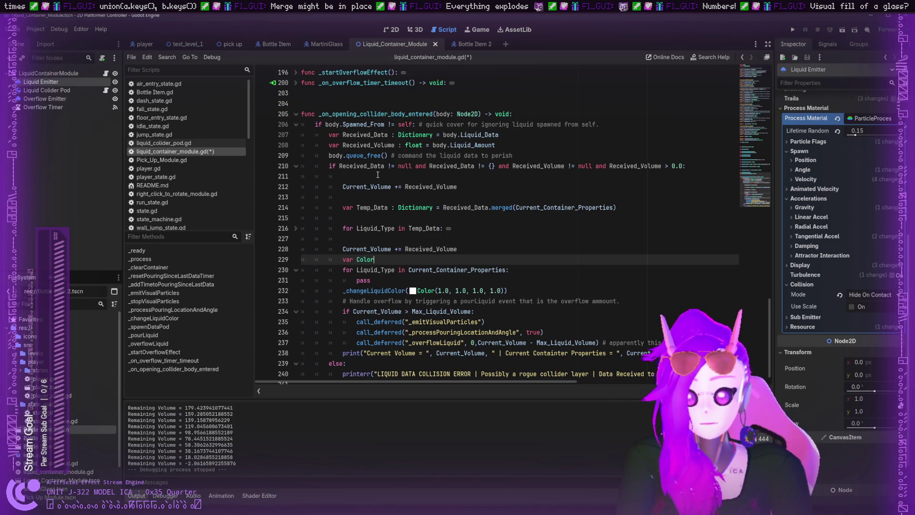
key(BackSpace)
key(BackSpace)
key(BackSpace)
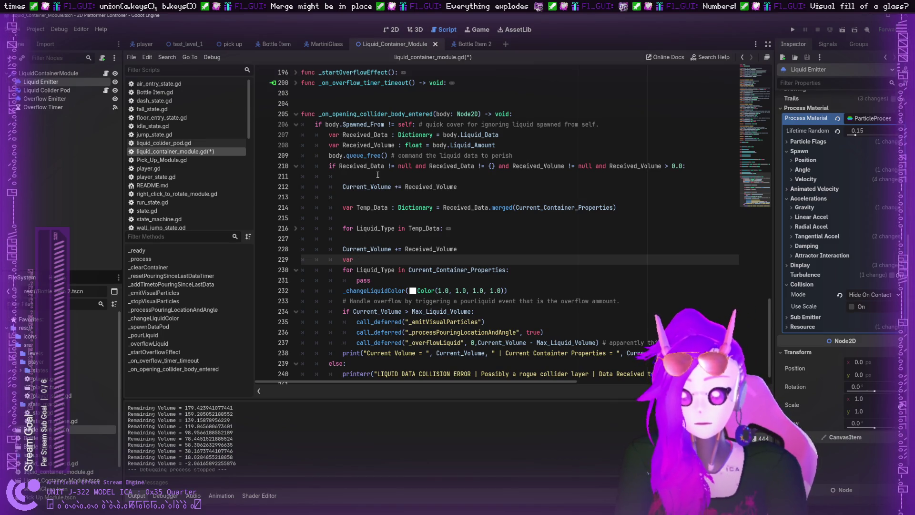
text(Calcu)
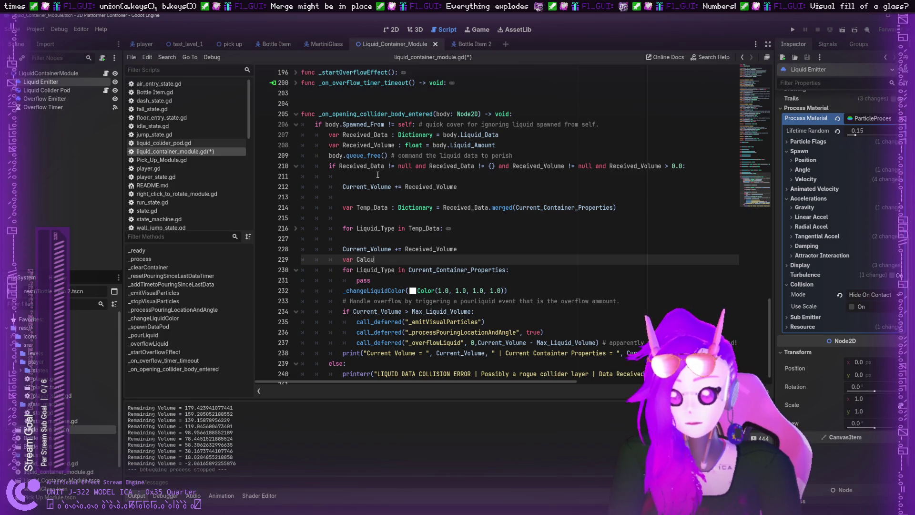
text(l)
text(ated)
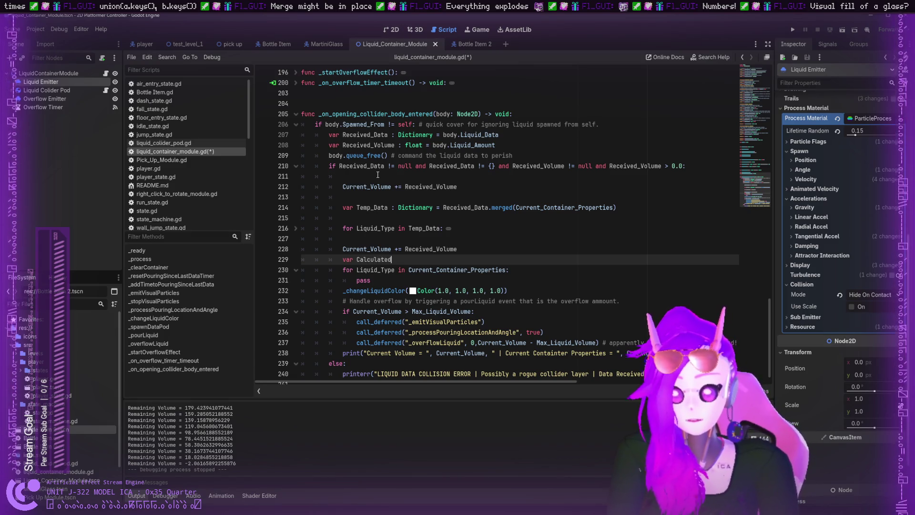
text(_Co)
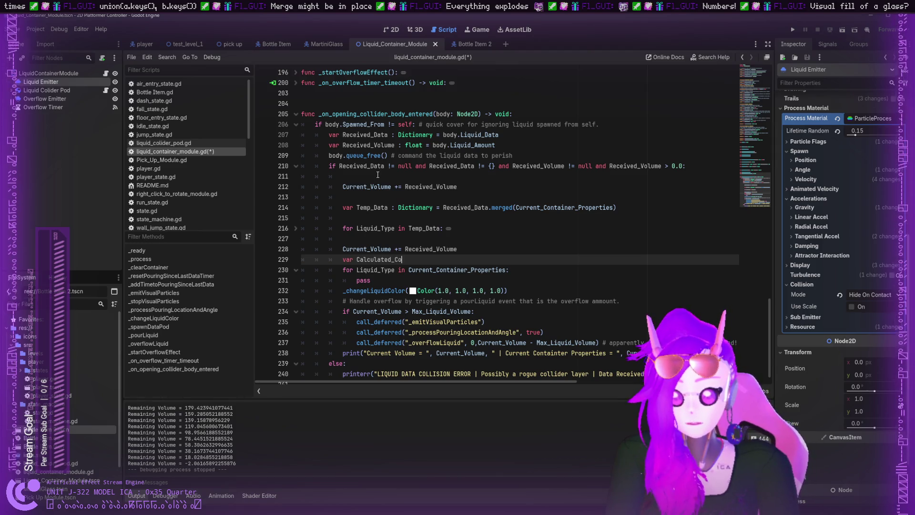
text(lor_Mix :)
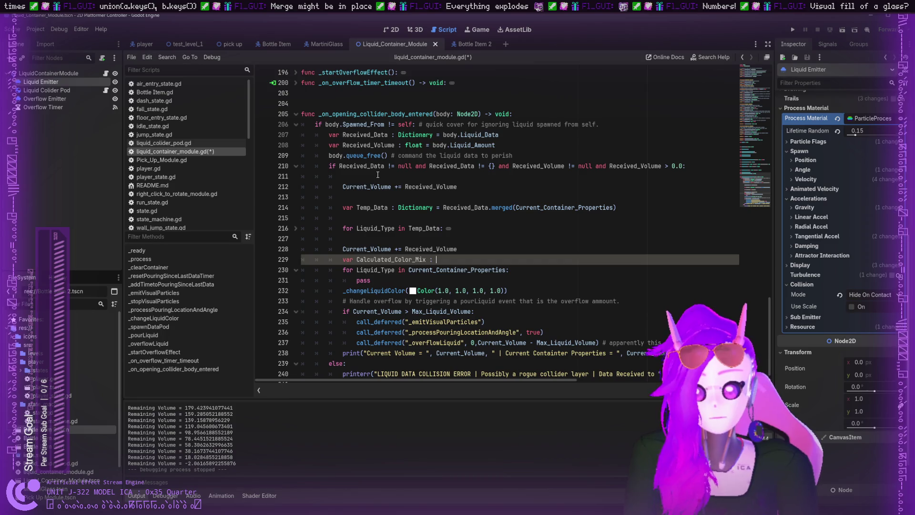
key(BackSpace)
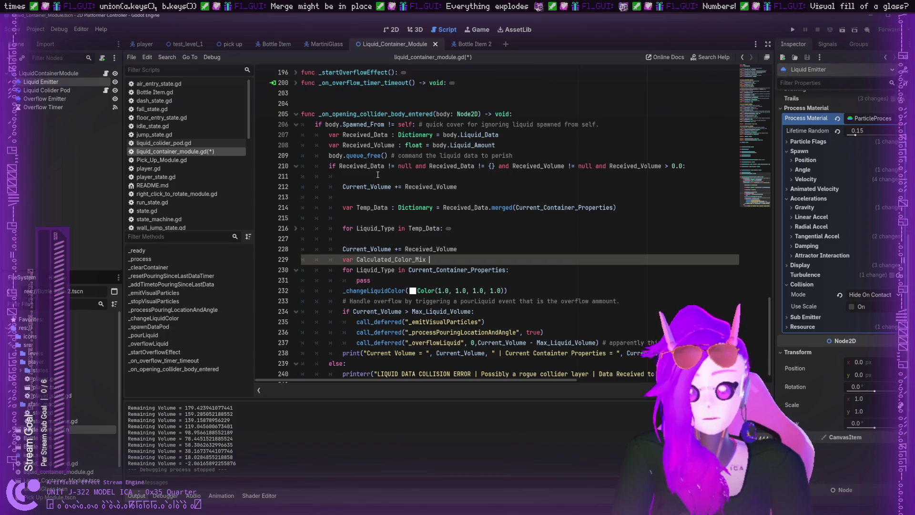
text(=)
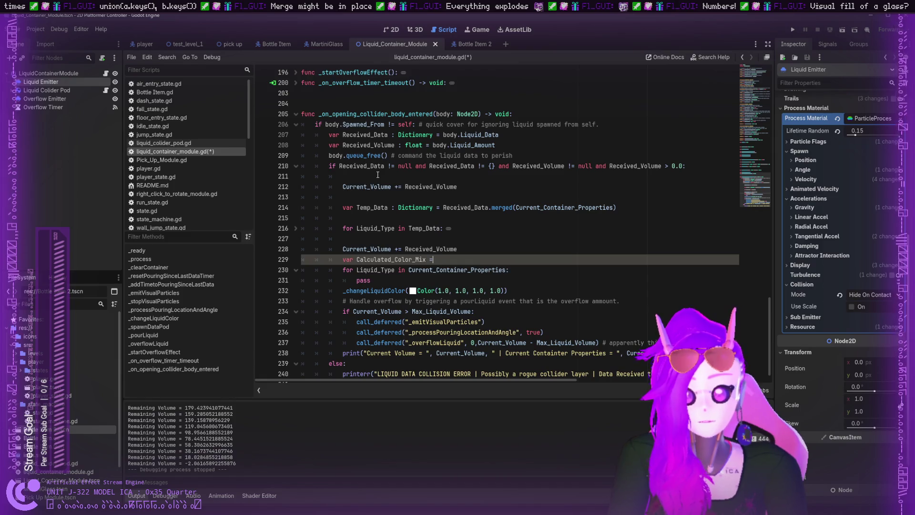
key(BackSpace)
text(: Color)
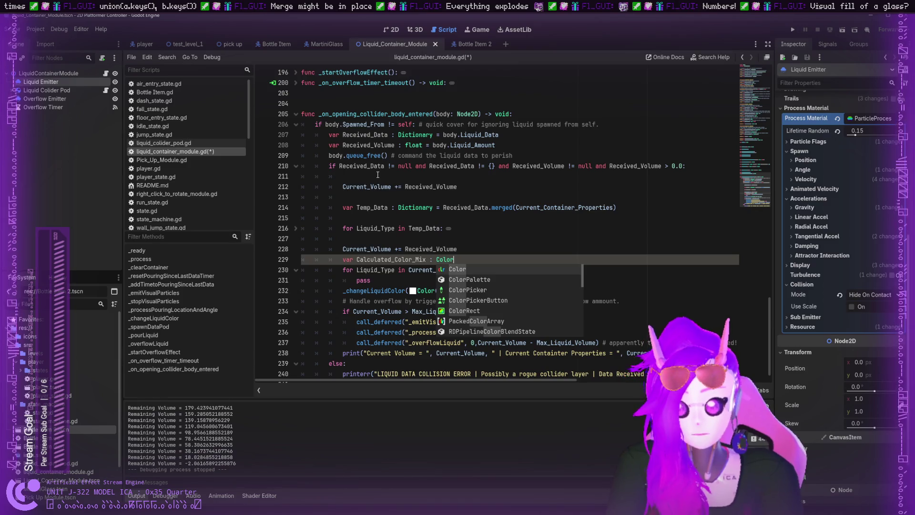
- Review the Calculated_Color_Mix declaration and the placeholder pass inside the loop
click(408, 270)
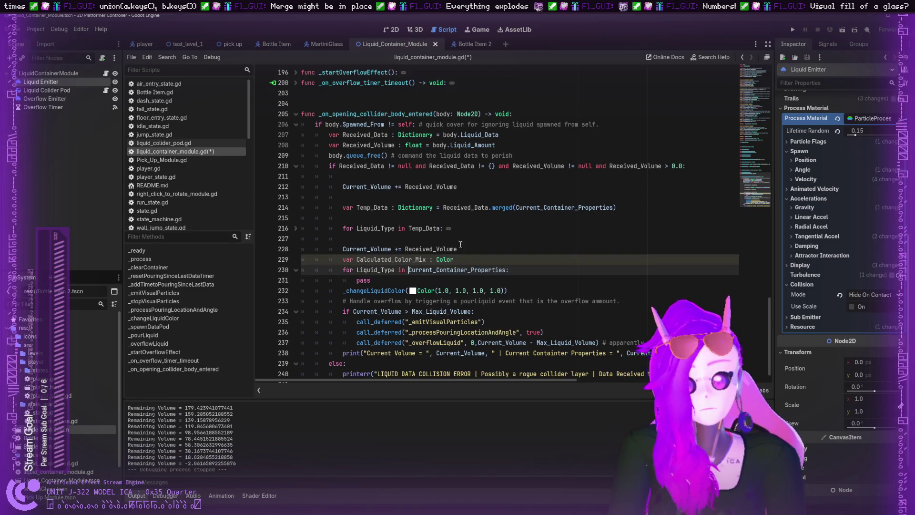
click(409, 280)
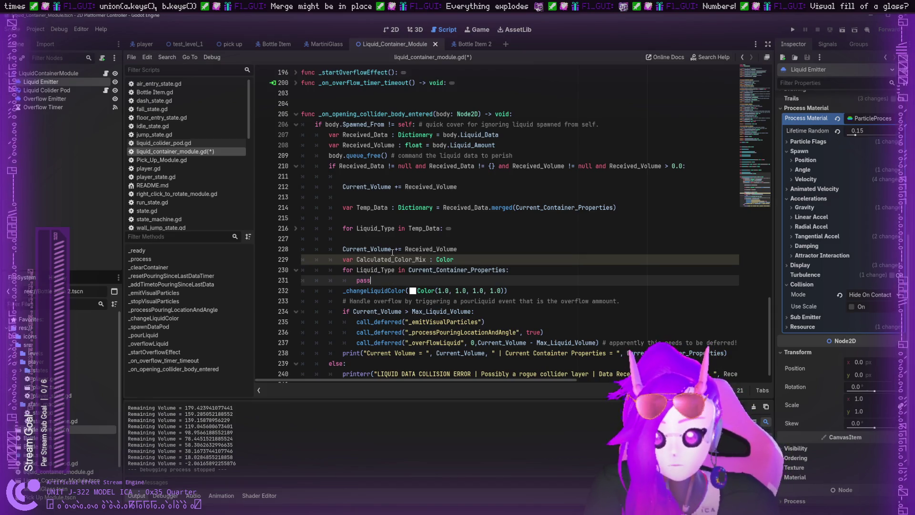
double_click(392, 259)
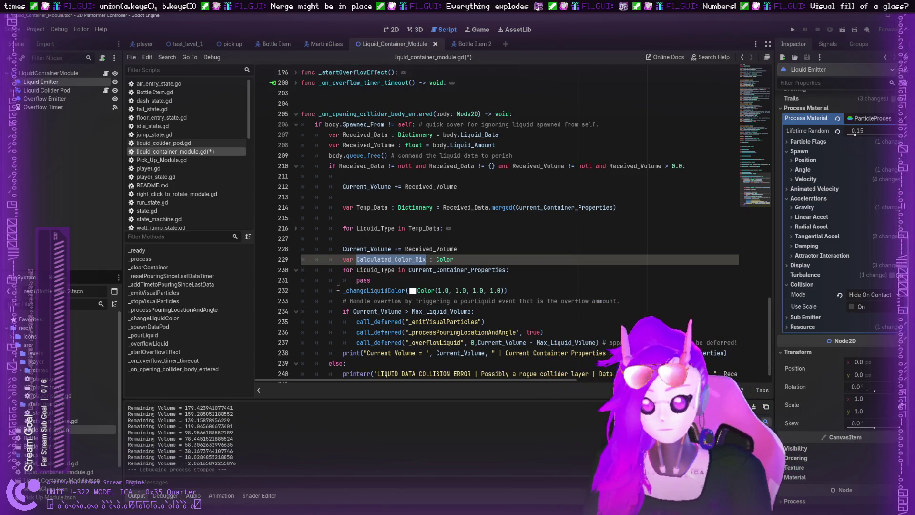
double_click(363, 280)
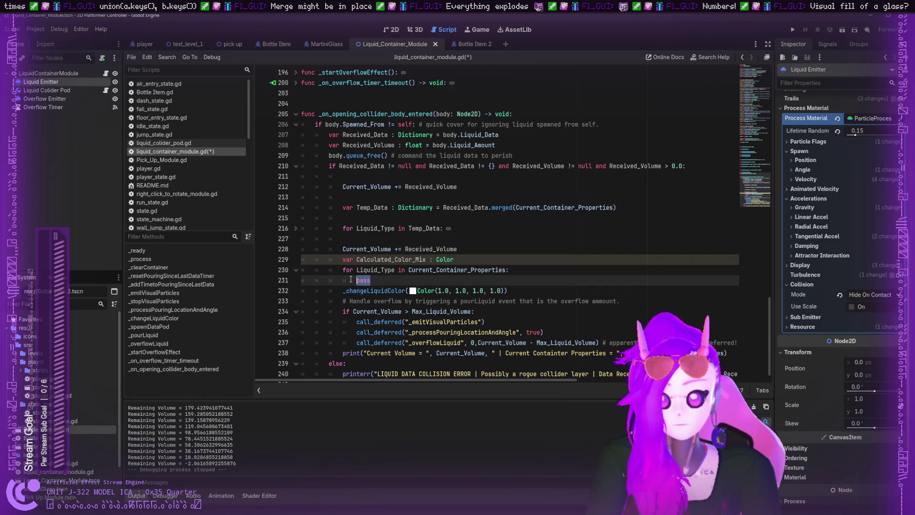
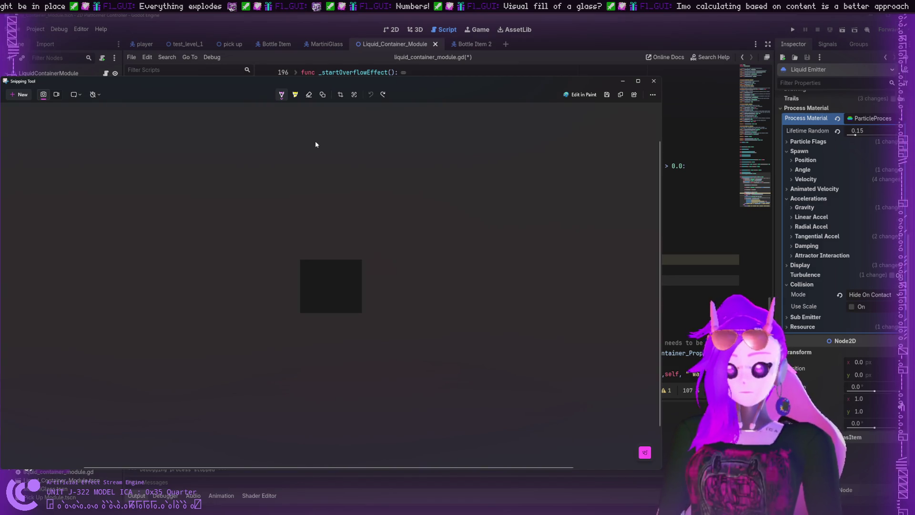
- Draw a pink vertical divider down the canvas and handwrite the label White
drag(316, 143, 334, 424)
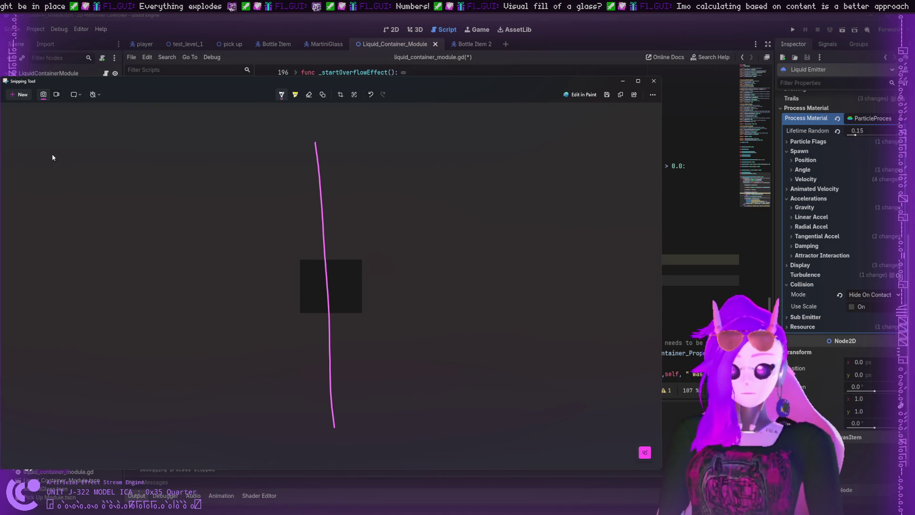
mouse_move(52, 152)
mouse_down()
mouse_move(62, 143)
mouse_move(63, 160)
mouse_move(66, 151)
mouse_move(81, 157)
mouse_up()
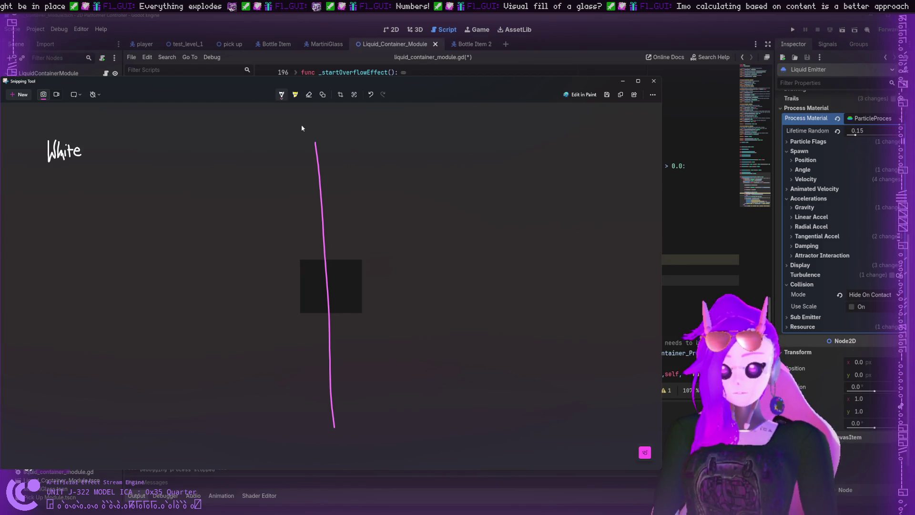
mouse_move(46, 181)
mouse_down()
mouse_move(48, 209)
mouse_move(57, 168)
mouse_up()
key(ctrl+z)
key(ctrl+z)
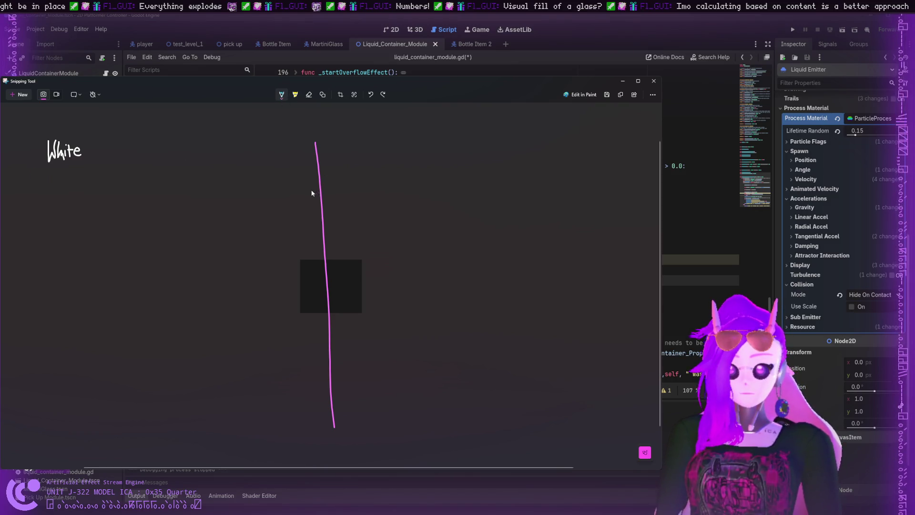
- Write Blue and Green under White, then the ratio 0.3 beside the labels
mouse_move(46, 175)
mouse_down()
mouse_move(46, 200)
mouse_move(62, 178)
mouse_move(48, 187)
mouse_up()
mouse_move(64, 174)
mouse_down()
mouse_move(63, 197)
mouse_move(85, 188)
mouse_move(91, 196)
mouse_move(40, 227)
mouse_move(66, 230)
mouse_up()
drag(66, 236, 97, 236)
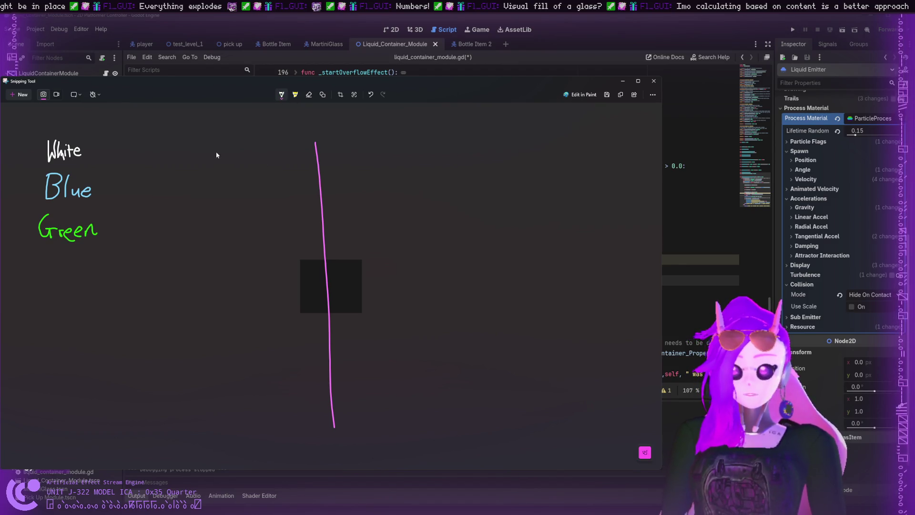
mouse_move(226, 154)
mouse_down()
mouse_move(221, 161)
mouse_move(237, 164)
mouse_move(225, 186)
mouse_move(226, 175)
mouse_move(234, 179)
mouse_move(234, 211)
mouse_move(230, 202)
mouse_move(248, 210)
mouse_up()
- Add ratios 0.5 and 0.2, arrow 0.3 to White and 0.5 to Blue with a blue dot
click(242, 208)
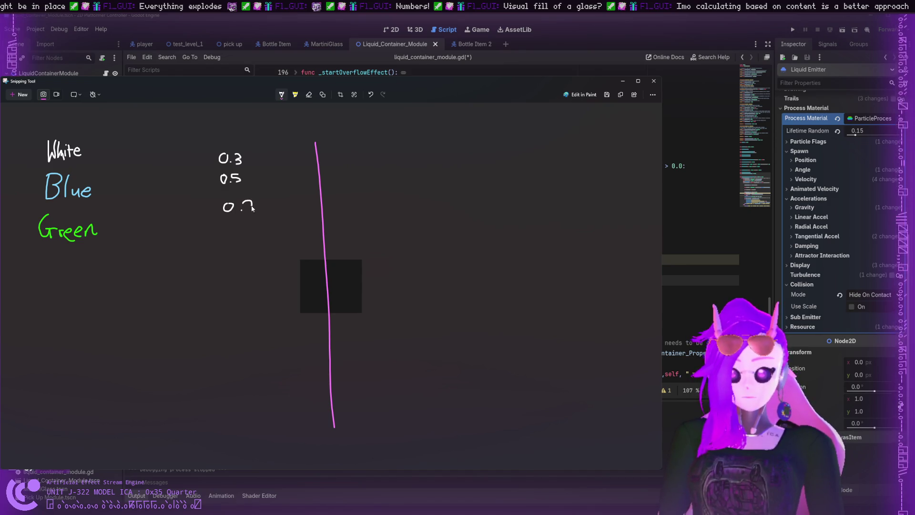
click(248, 213)
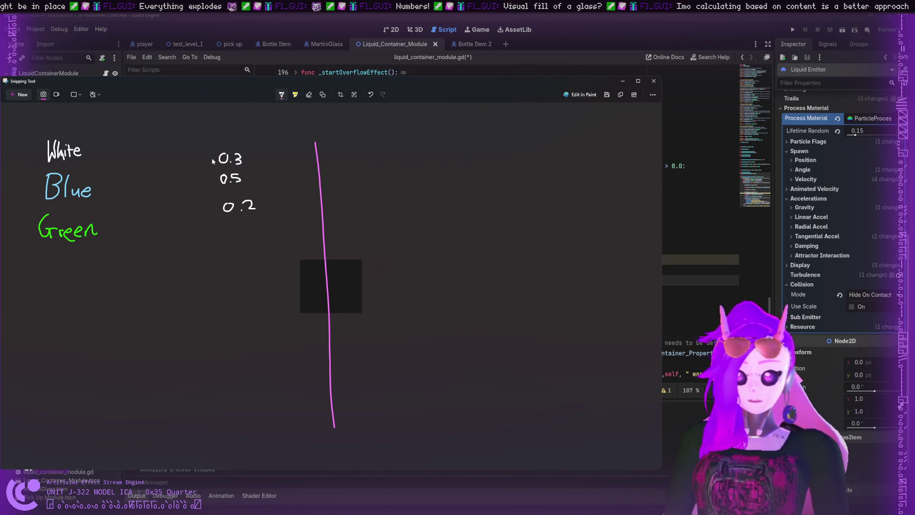
mouse_move(212, 158)
mouse_down()
mouse_move(94, 154)
mouse_move(140, 146)
mouse_up()
mouse_move(212, 178)
mouse_down()
mouse_move(100, 186)
mouse_move(107, 182)
mouse_move(110, 194)
mouse_up()
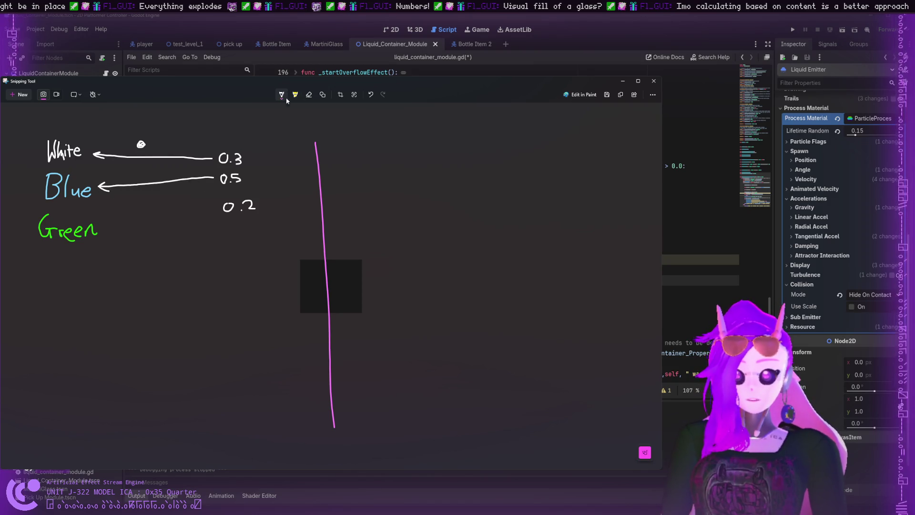
drag(148, 173, 147, 177)
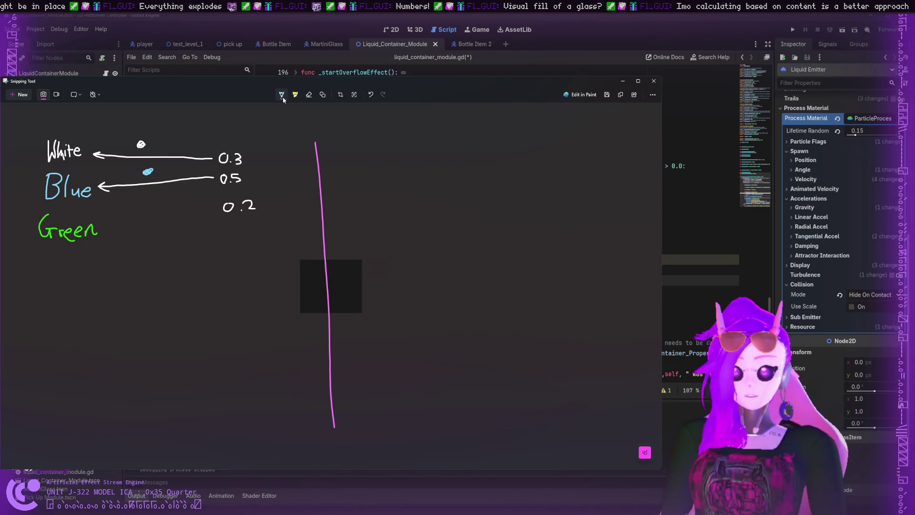
- Arrow 0.2 to Green with a green dot, undoing the stray strokes
drag(211, 207, 118, 227)
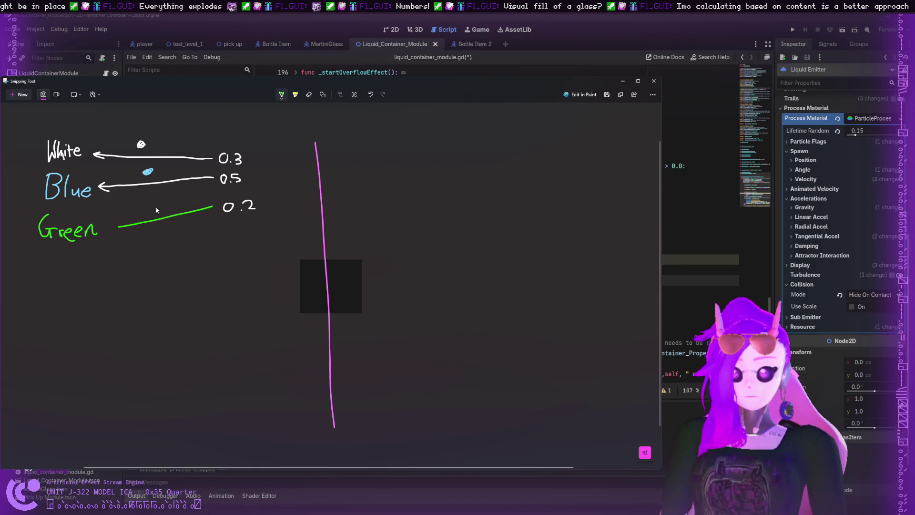
key(ctrl+z)
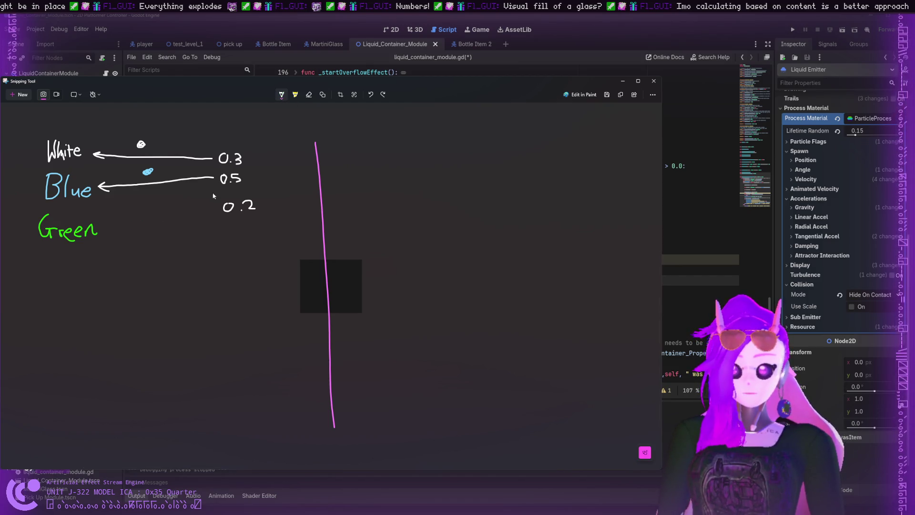
mouse_move(211, 210)
mouse_down()
mouse_move(102, 231)
mouse_move(115, 239)
mouse_up()
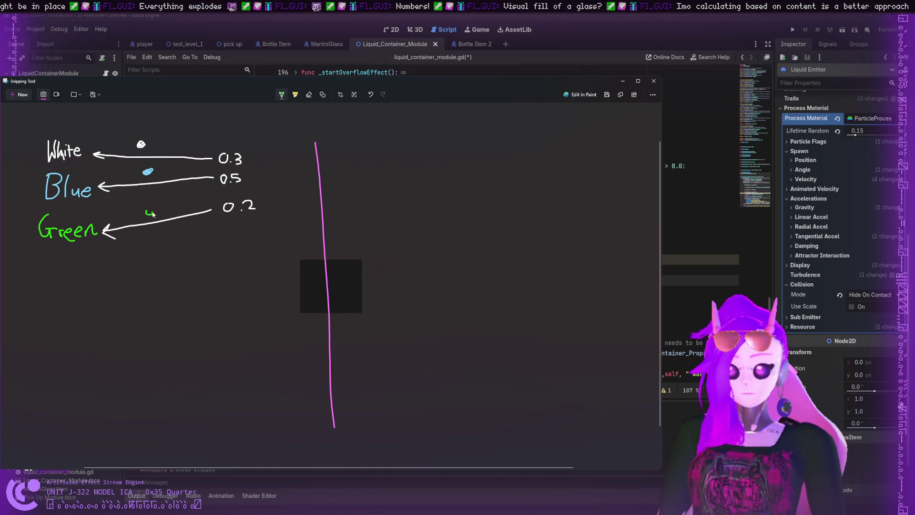
drag(146, 210, 149, 213)
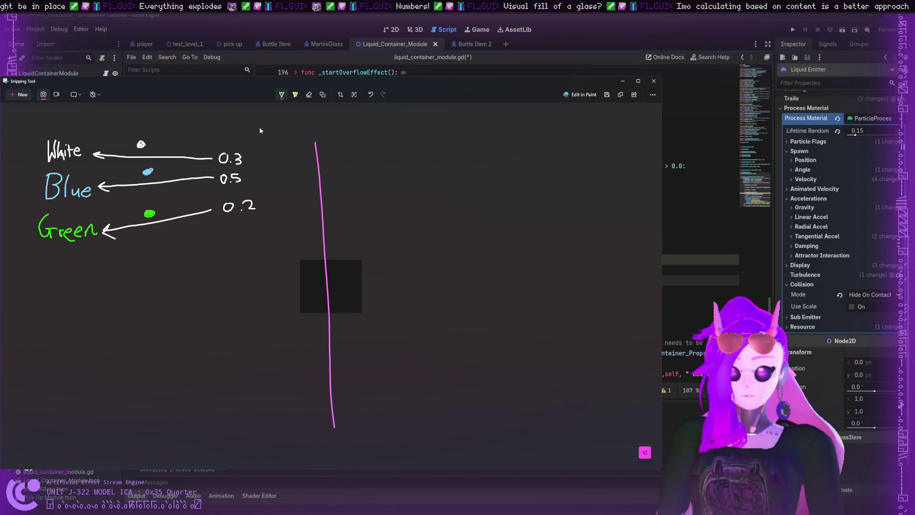
drag(190, 144, 238, 137)
key(ctrl+z)
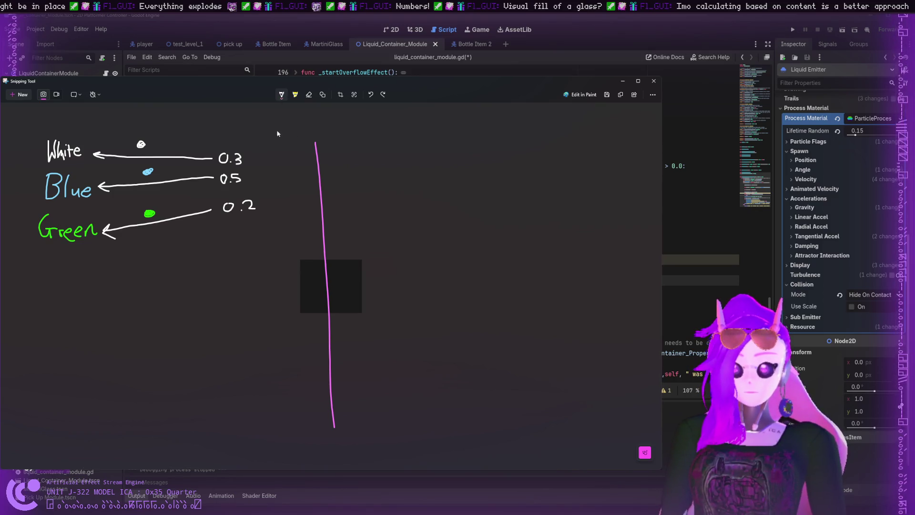
- Draw an orange downward arrow beside the ratios and hatch a white, blue and green patch below 0.2
drag(259, 153, 258, 197)
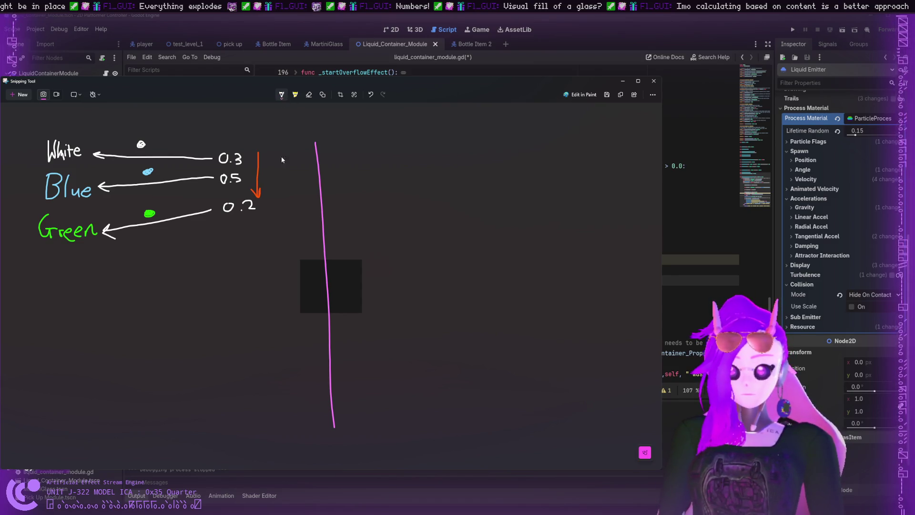
mouse_move(224, 231)
mouse_down()
mouse_move(223, 250)
mouse_move(241, 253)
mouse_up()
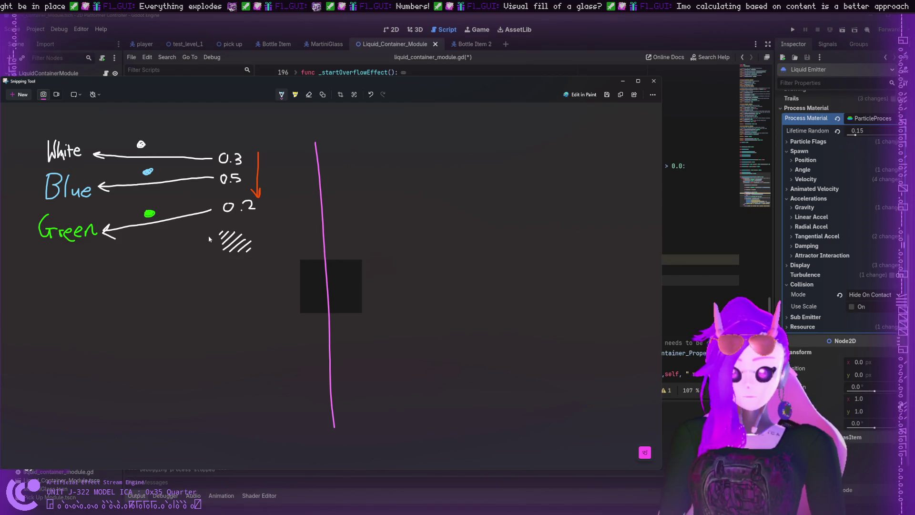
mouse_move(221, 238)
mouse_down()
mouse_move(231, 235)
mouse_move(223, 255)
mouse_move(251, 243)
mouse_move(229, 258)
mouse_move(257, 244)
mouse_up()
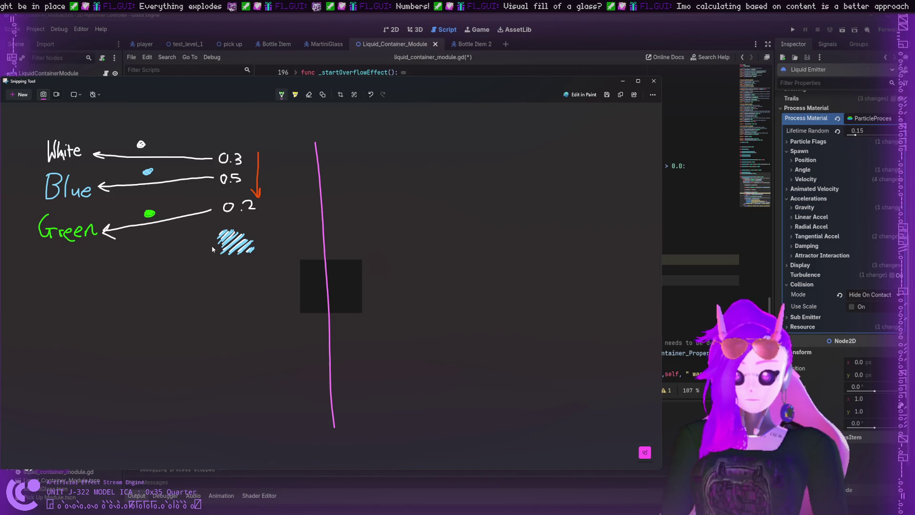
drag(225, 234, 221, 238)
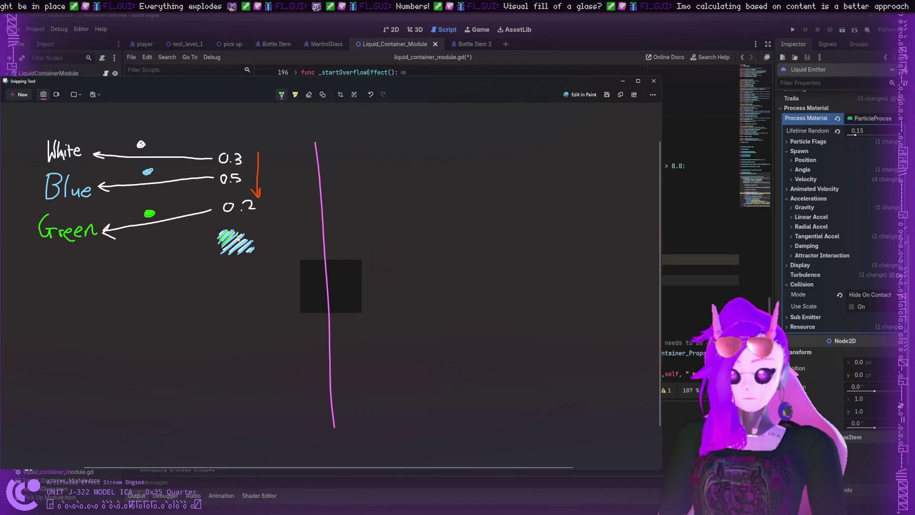
mouse_move(238, 240)
mouse_down()
mouse_move(224, 252)
mouse_move(248, 236)
mouse_move(228, 257)
mouse_move(241, 258)
mouse_up()
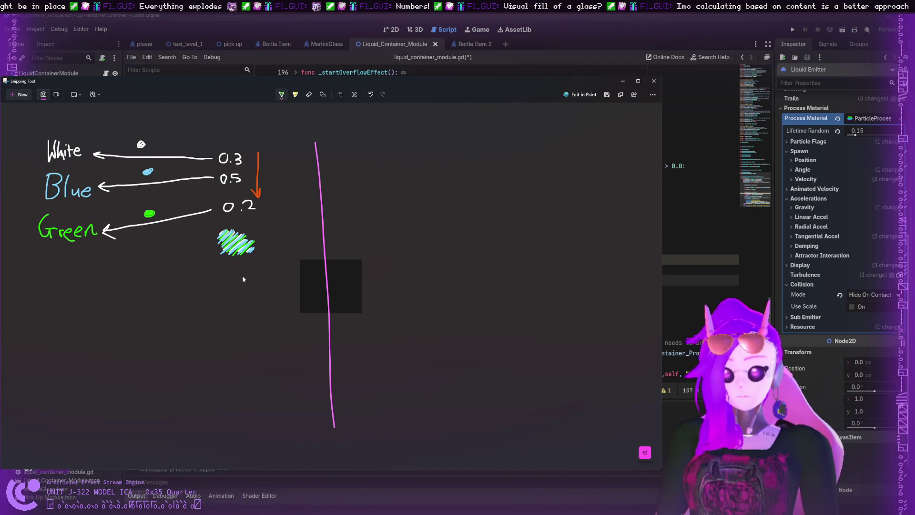
scroll(243, 277, down, 3)
scroll(242, 282, up, 5)
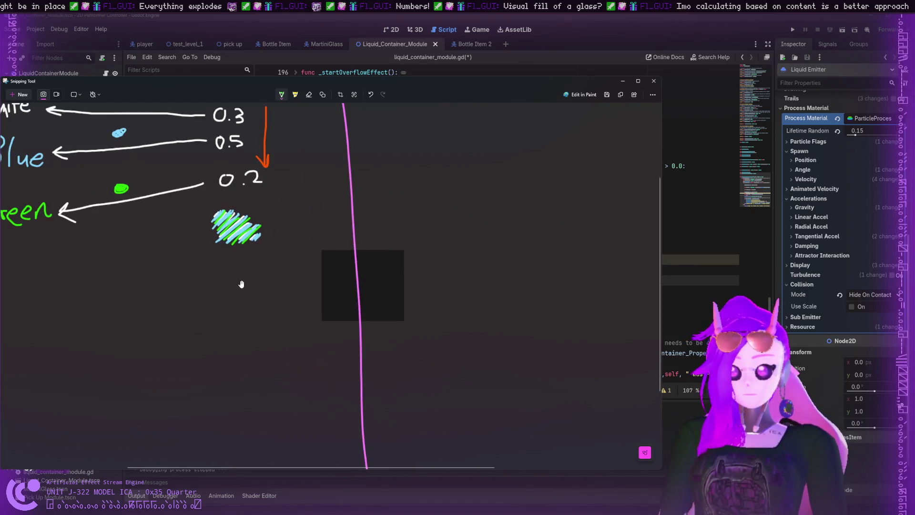
scroll(242, 284, down, 2)
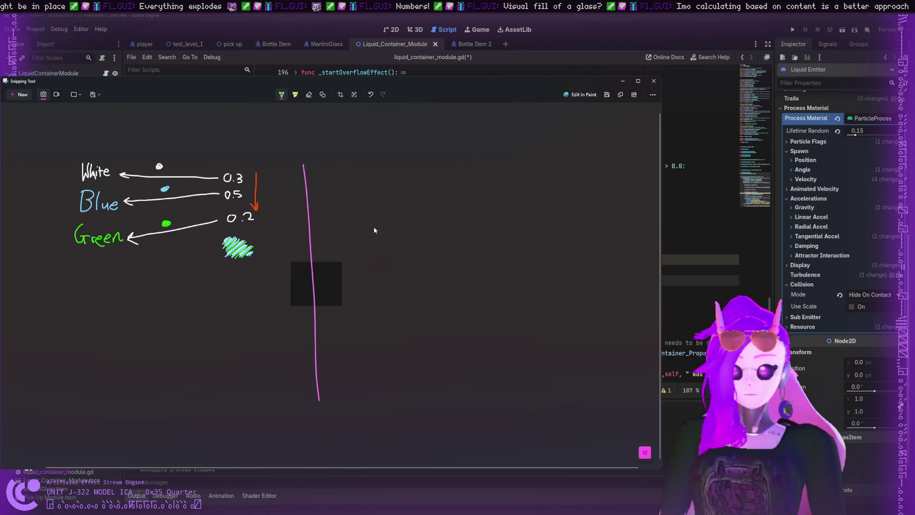
click(280, 95)
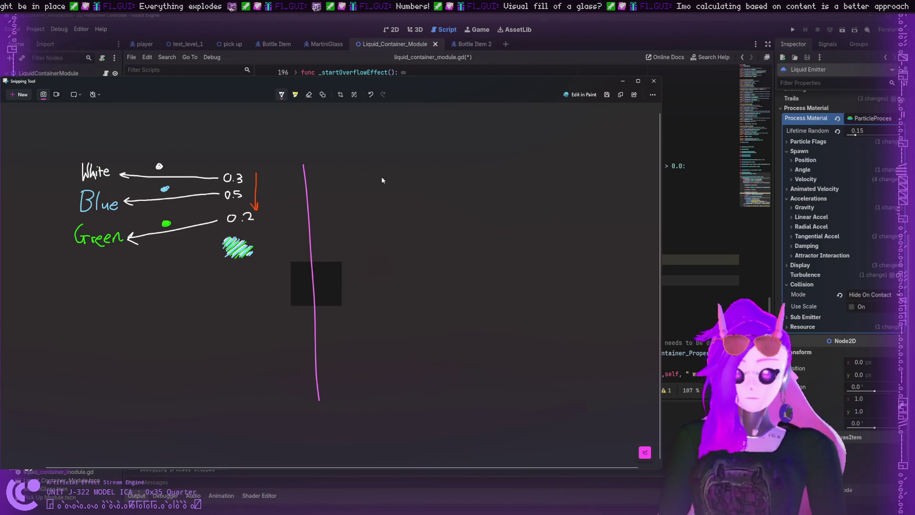
- Sketch a white cup right of the pink line and a blue drop below it
mouse_move(381, 176)
mouse_down()
mouse_move(371, 177)
mouse_move(384, 172)
mouse_up()
key(ctrl+z)
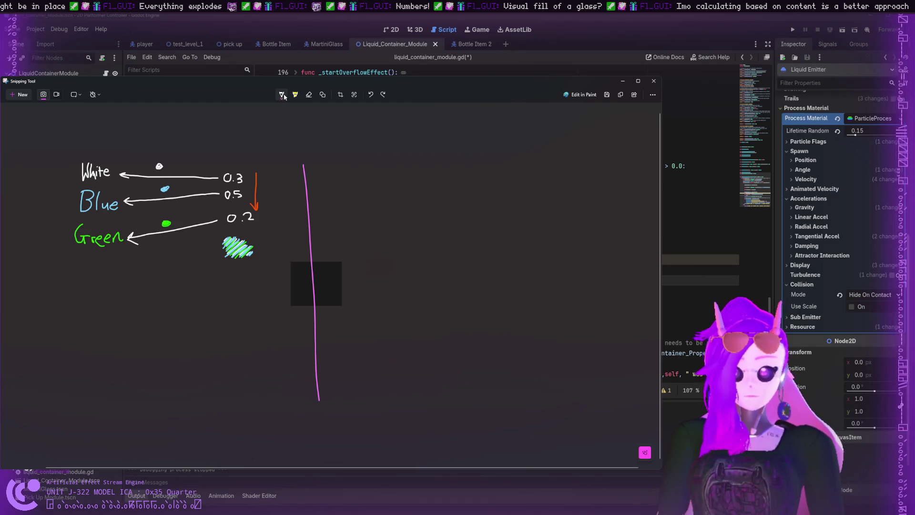
drag(345, 180, 358, 184)
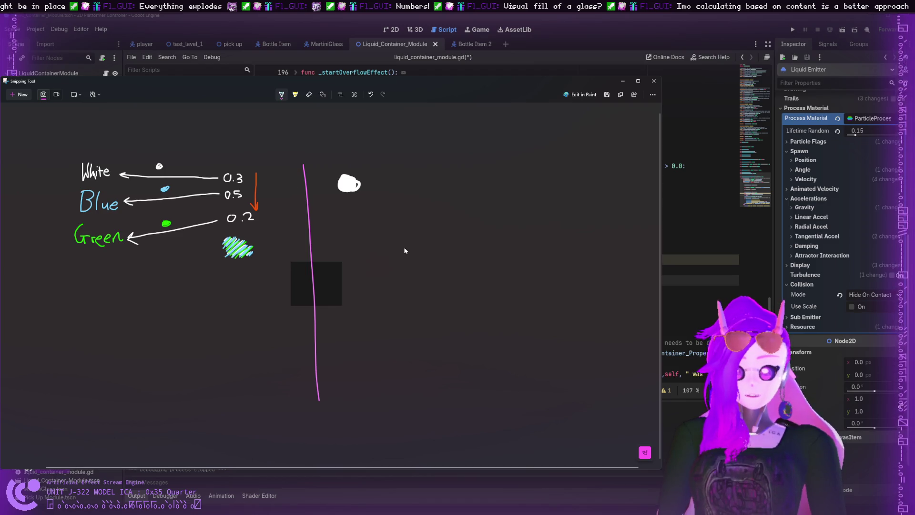
drag(404, 249, 398, 249)
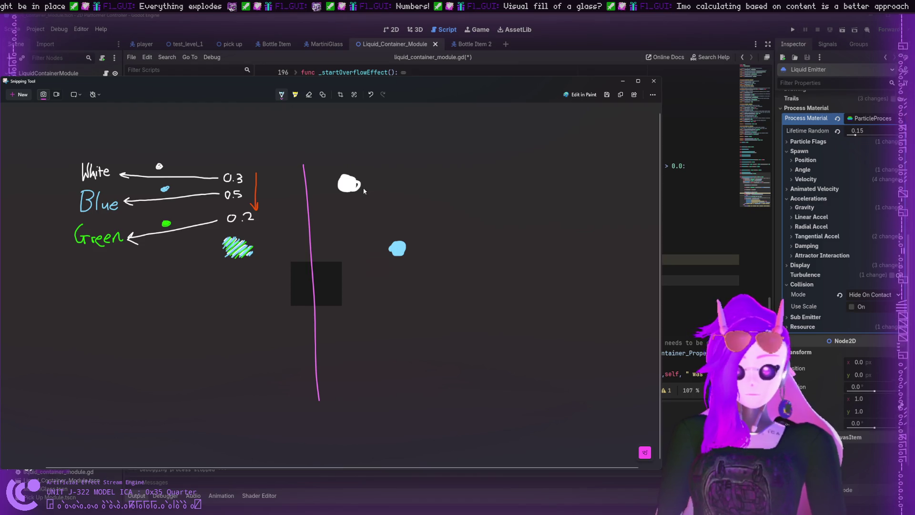
- Draw a curved blue arrow from the cup to the drop and begin a number by the cup
drag(363, 189, 397, 233)
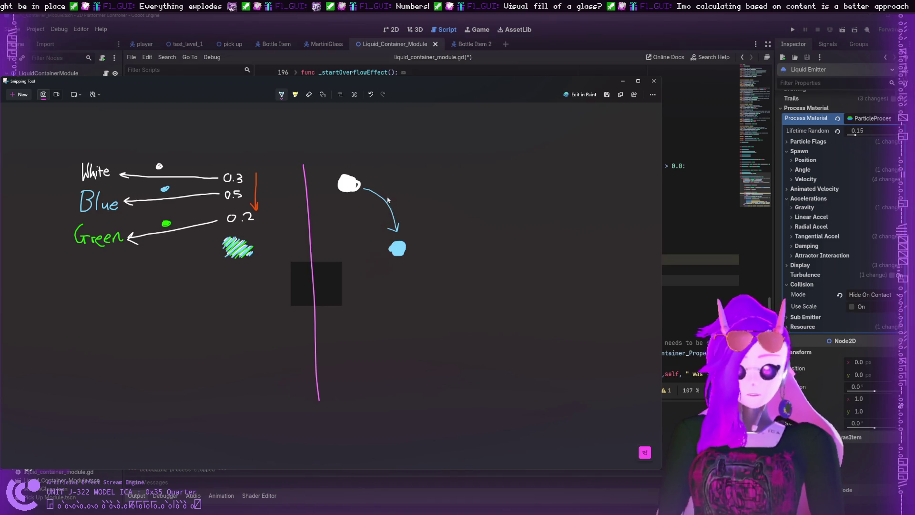
mouse_move(401, 199)
mouse_down()
mouse_move(418, 221)
mouse_move(401, 200)
mouse_up()
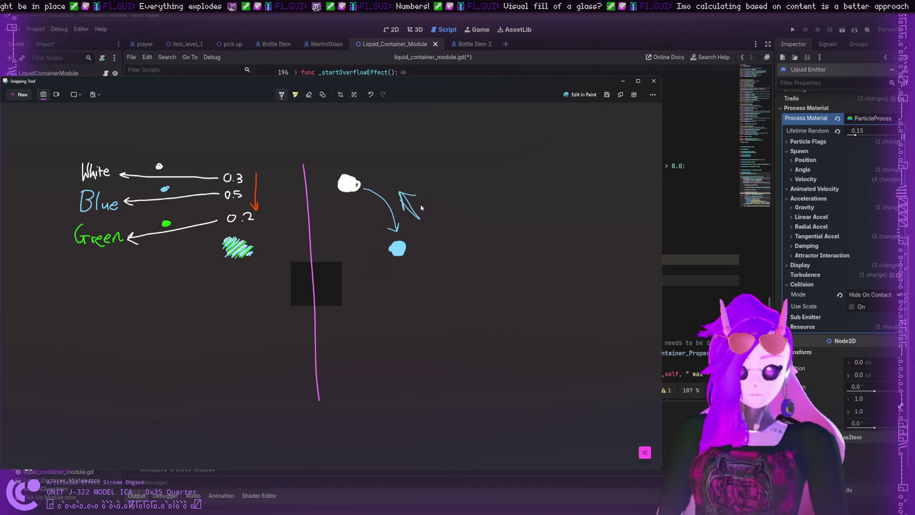
key(ctrl+z)
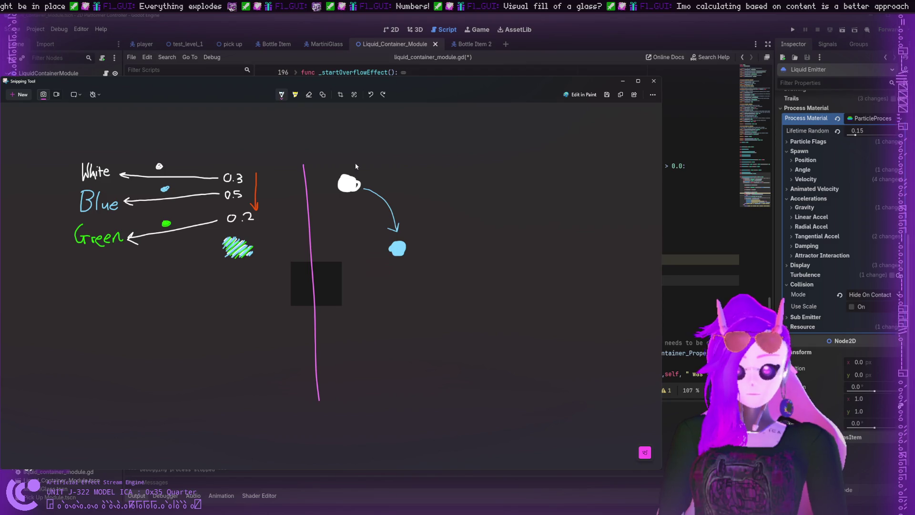
drag(372, 173, 380, 180)
- Label the cup 40 and the blue drop 400
mouse_move(377, 173)
mouse_down()
mouse_move(376, 186)
mouse_move(394, 179)
mouse_up()
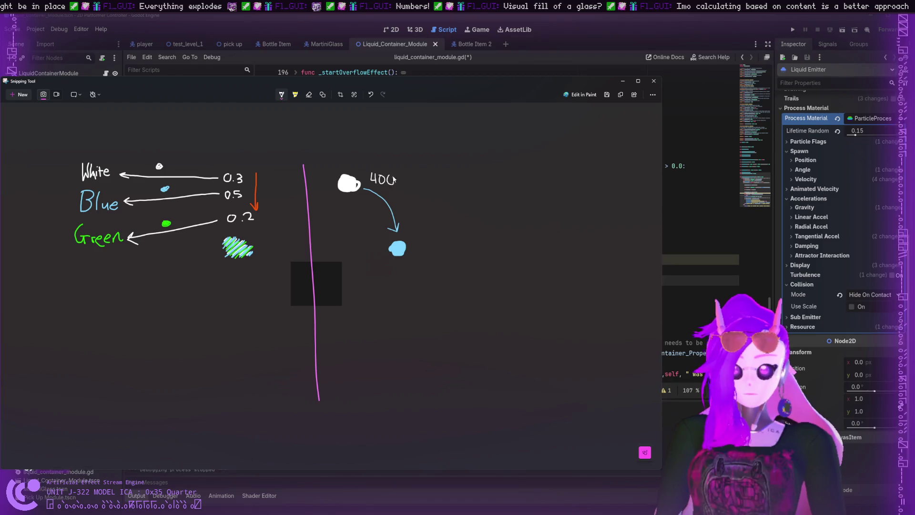
key(ctrl+z)
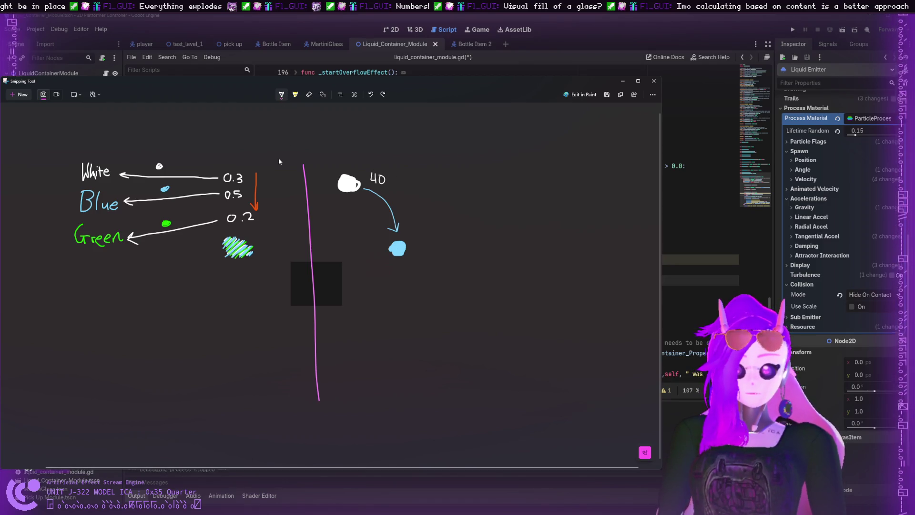
mouse_move(425, 241)
mouse_down()
mouse_move(428, 260)
mouse_move(439, 245)
mouse_move(454, 255)
mouse_up()
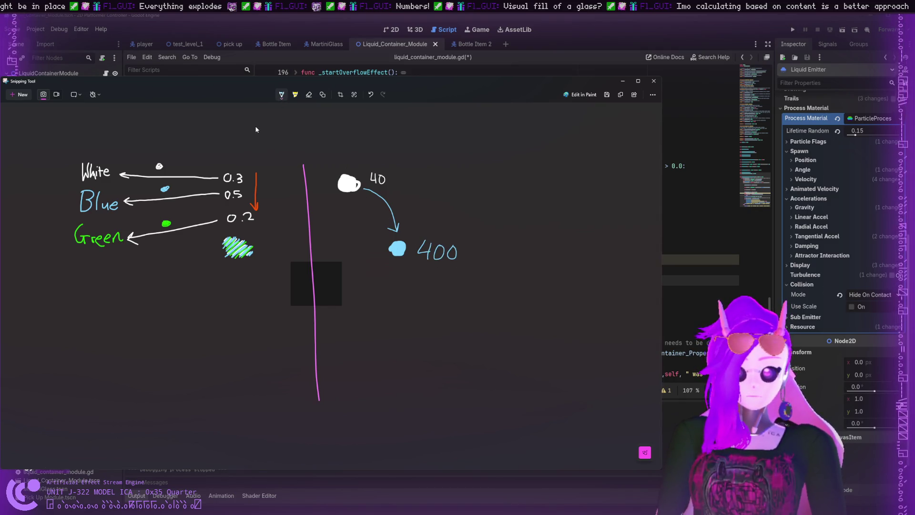
- Draw a second arrow from the cup down to the drop and darken the drop toward teal
drag(421, 232, 393, 190)
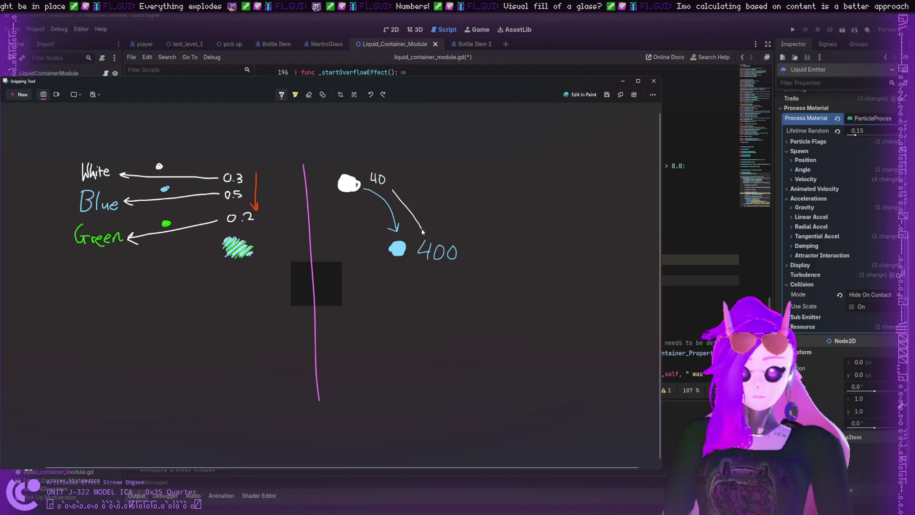
key(ctrl+z)
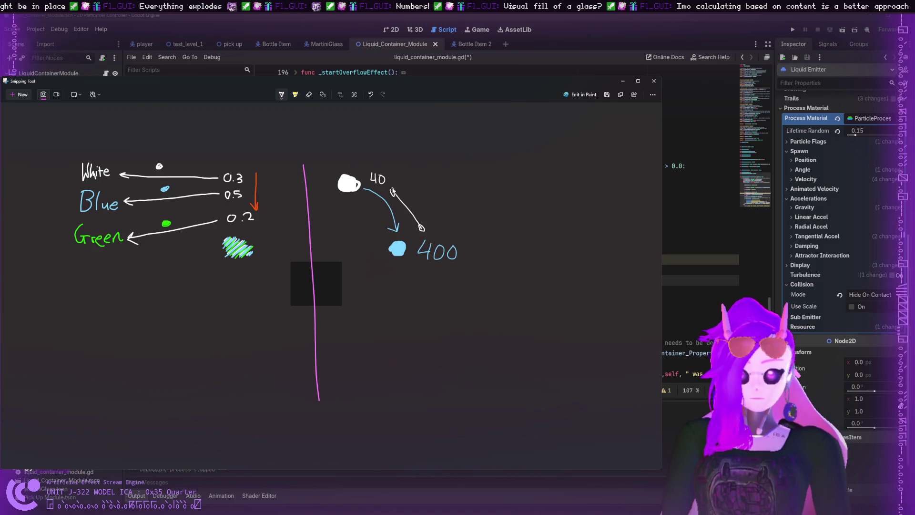
drag(393, 190, 392, 191)
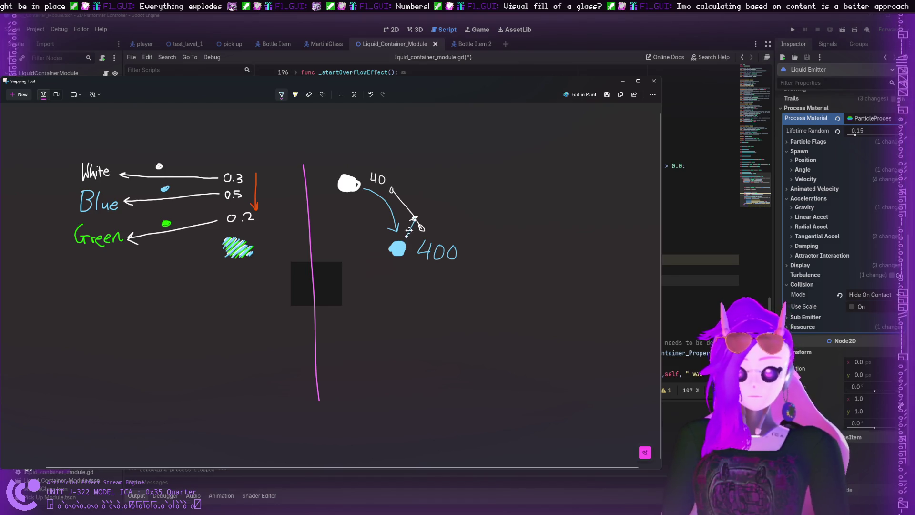
drag(409, 231, 402, 237)
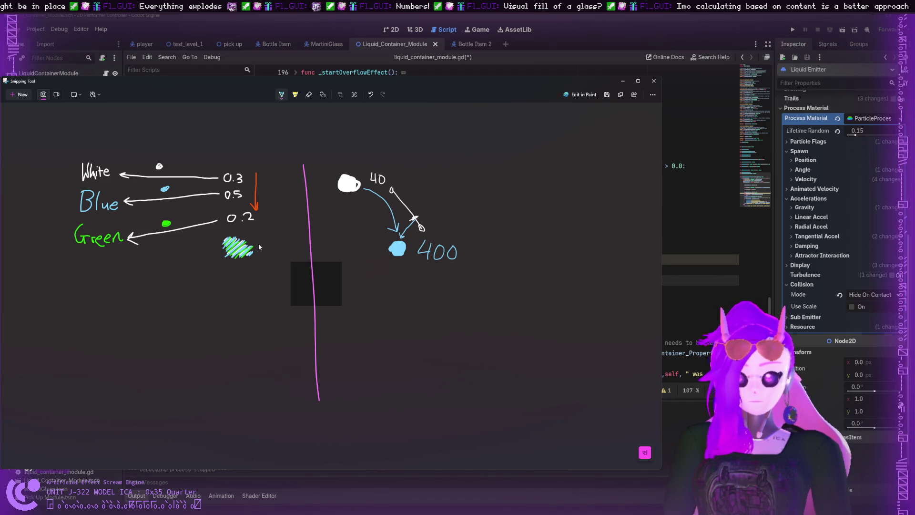
mouse_move(394, 244)
mouse_down()
mouse_move(402, 243)
mouse_move(397, 253)
mouse_up()
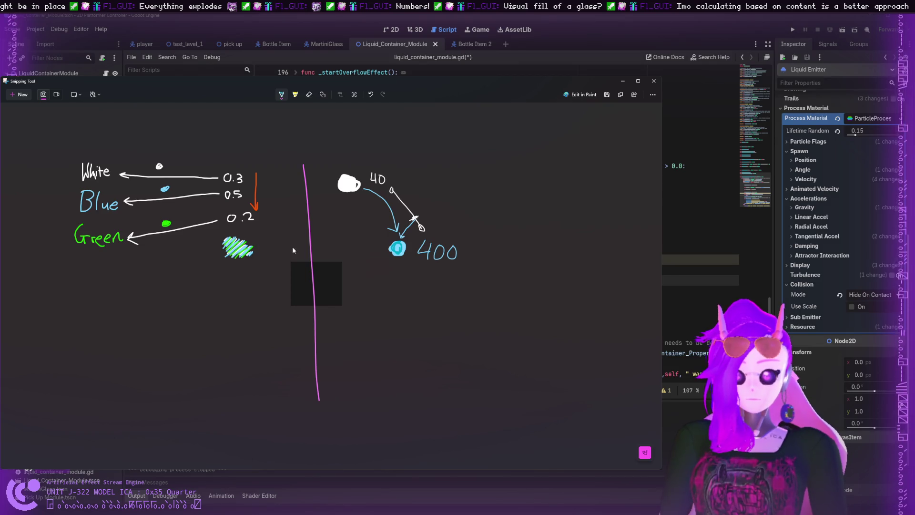
mouse_move(403, 253)
mouse_down()
mouse_move(396, 248)
mouse_move(423, 229)
mouse_move(419, 221)
mouse_up()
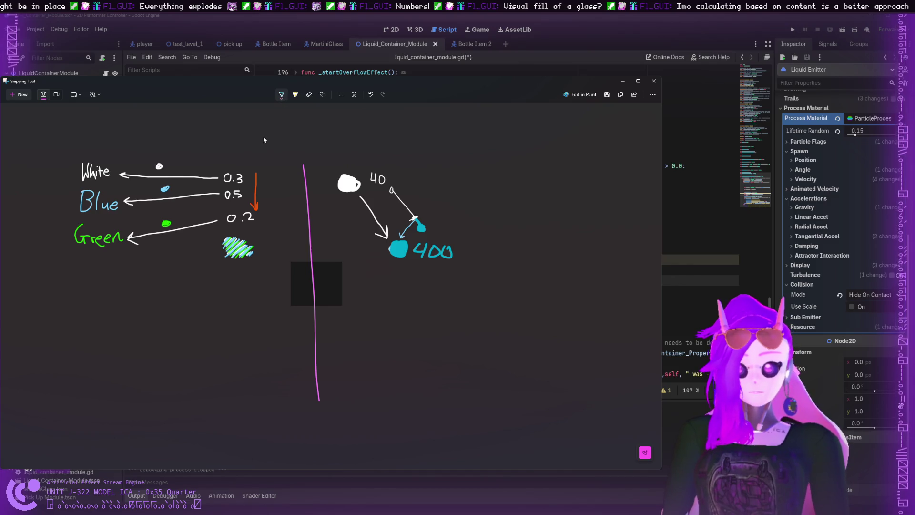
- Encircle the cup, its 40 label, the arrows and the teal 400 drop with a white oval
mouse_move(363, 164)
mouse_down()
mouse_move(361, 236)
mouse_move(354, 163)
mouse_move(316, 164)
mouse_move(490, 232)
mouse_move(386, 158)
mouse_move(319, 208)
mouse_move(372, 145)
mouse_move(357, 143)
mouse_up()
- Loop around the White, Blue and Green labels, removing the stray loop and letter
key(ctrl+z)
key(ctrl+z)
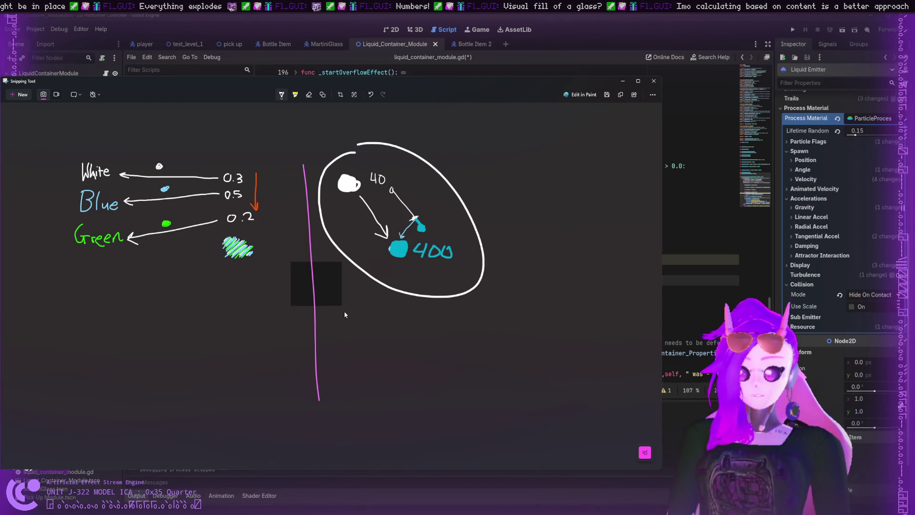
mouse_move(355, 329)
mouse_down()
mouse_move(364, 306)
mouse_move(367, 330)
mouse_move(367, 320)
mouse_up()
key(ctrl+z)
key(ctrl+z)
key(ctrl+z)
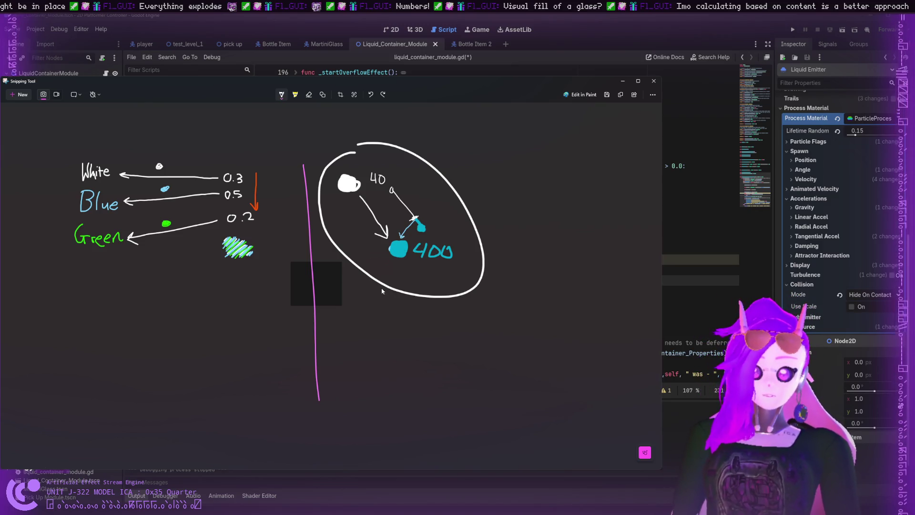
mouse_move(106, 147)
mouse_down()
mouse_move(55, 200)
mouse_move(240, 288)
mouse_move(138, 148)
mouse_move(114, 154)
mouse_move(116, 182)
mouse_move(100, 186)
mouse_move(117, 188)
mouse_move(123, 214)
mouse_move(110, 213)
mouse_move(106, 248)
mouse_up()
- Draw a white vertical divider below the left loop and handwrite Liquid_Type beside it
drag(100, 310, 105, 386)
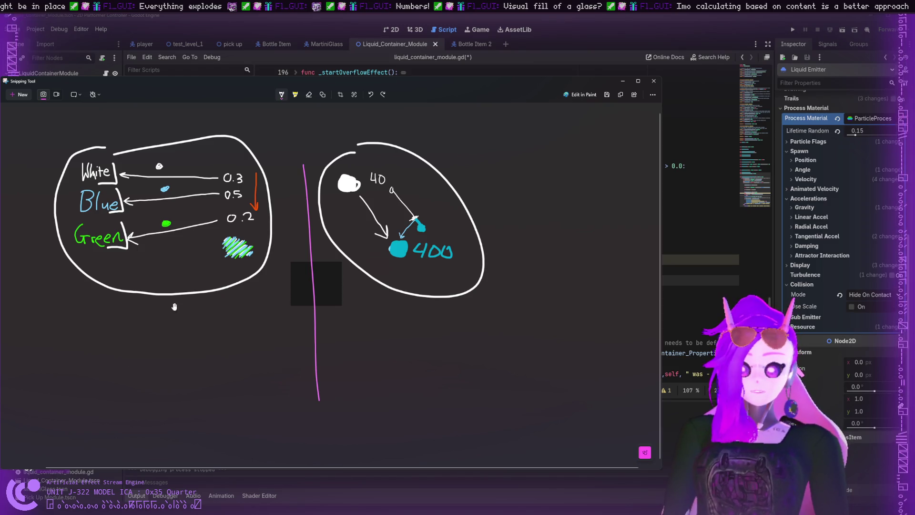
key(ctrl+z)
drag(182, 316, 189, 423)
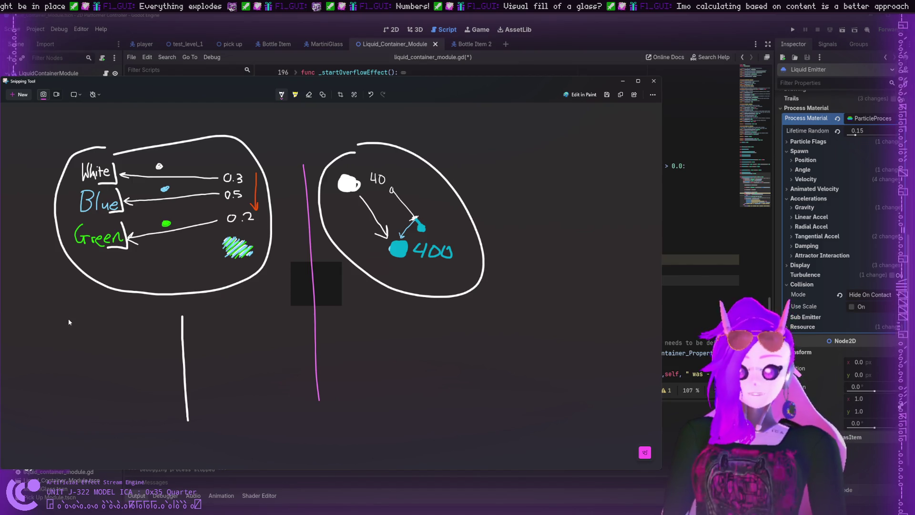
mouse_move(69, 320)
mouse_down()
mouse_move(69, 339)
mouse_move(94, 336)
mouse_move(92, 357)
mouse_move(111, 336)
mouse_move(117, 341)
mouse_up()
mouse_move(125, 332)
mouse_down()
mouse_move(120, 340)
mouse_move(150, 348)
mouse_move(154, 322)
mouse_move(160, 359)
mouse_move(180, 344)
mouse_up()
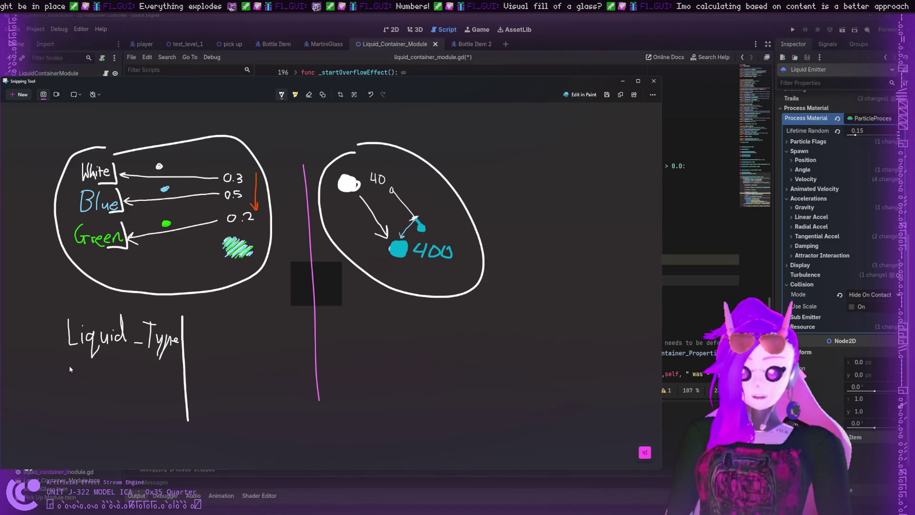
- Write Liquid-Traits under Liquid_Type and link them with a curved arrow
drag(68, 368, 82, 385)
mouse_move(86, 380)
mouse_down()
mouse_move(91, 396)
mouse_move(127, 357)
mouse_move(141, 384)
mouse_move(147, 361)
mouse_move(166, 384)
mouse_move(169, 368)
mouse_move(172, 382)
mouse_move(179, 374)
mouse_move(174, 381)
mouse_up()
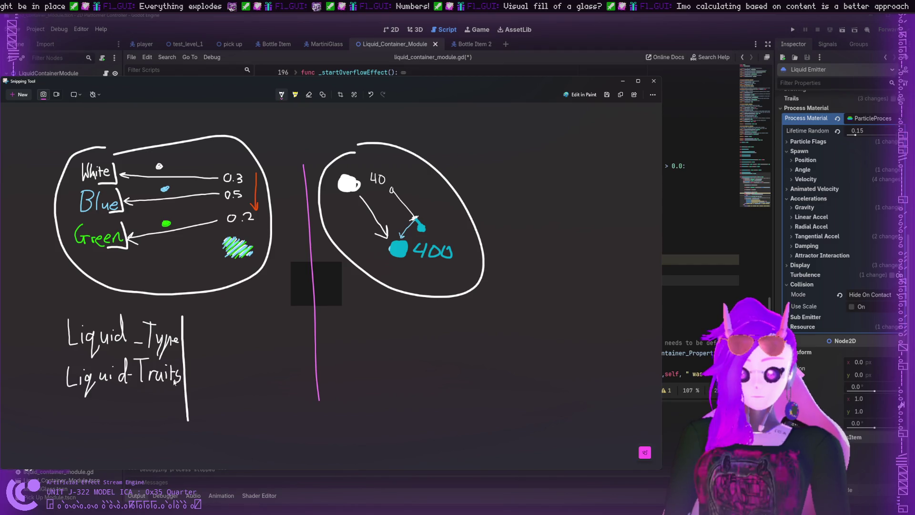
mouse_move(191, 339)
mouse_down()
mouse_move(220, 355)
mouse_move(204, 381)
mouse_move(192, 379)
mouse_up()
mouse_move(197, 368)
mouse_down()
mouse_move(191, 378)
mouse_move(206, 391)
mouse_up()
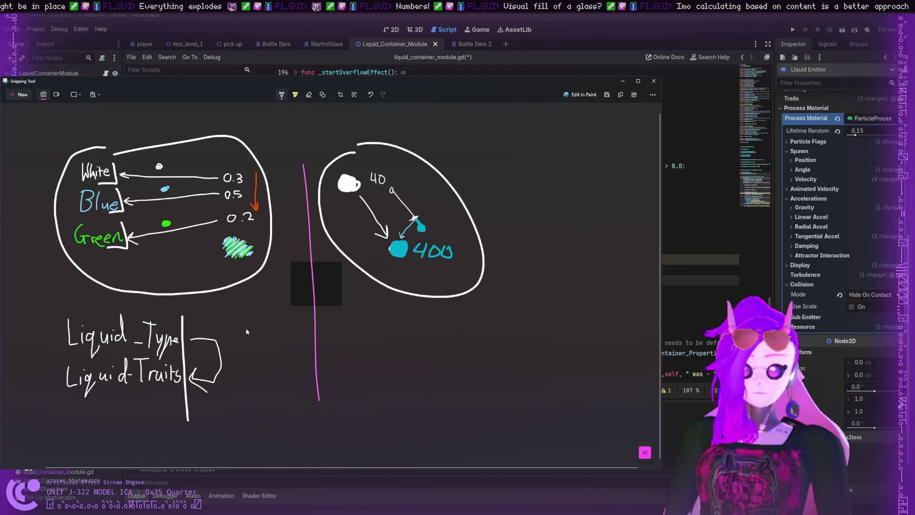
- Undo a stray blue letter and start writing Grenadine in red beside Liquid_Type
mouse_move(252, 324)
mouse_down()
mouse_move(251, 336)
mouse_move(260, 332)
mouse_up()
key(ctrl+z)
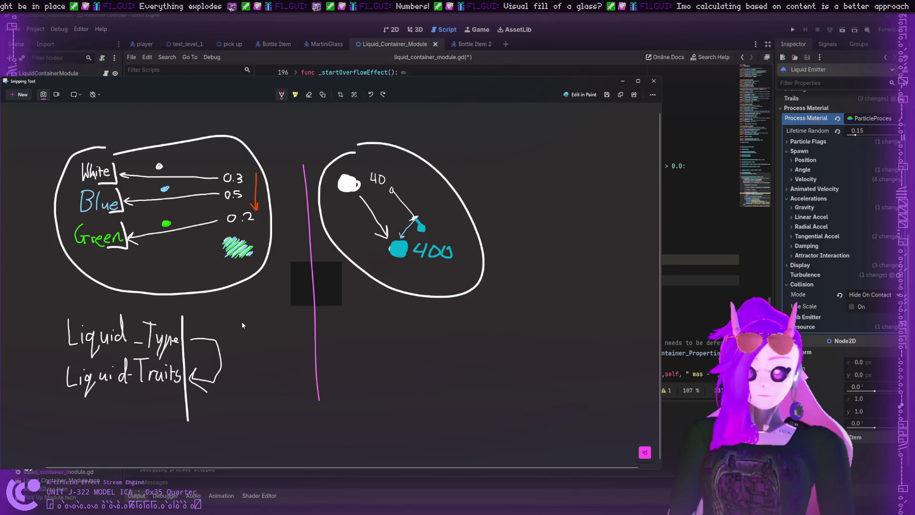
mouse_move(241, 322)
mouse_down()
mouse_move(238, 336)
mouse_move(297, 320)
mouse_move(301, 331)
mouse_move(374, 325)
mouse_up()
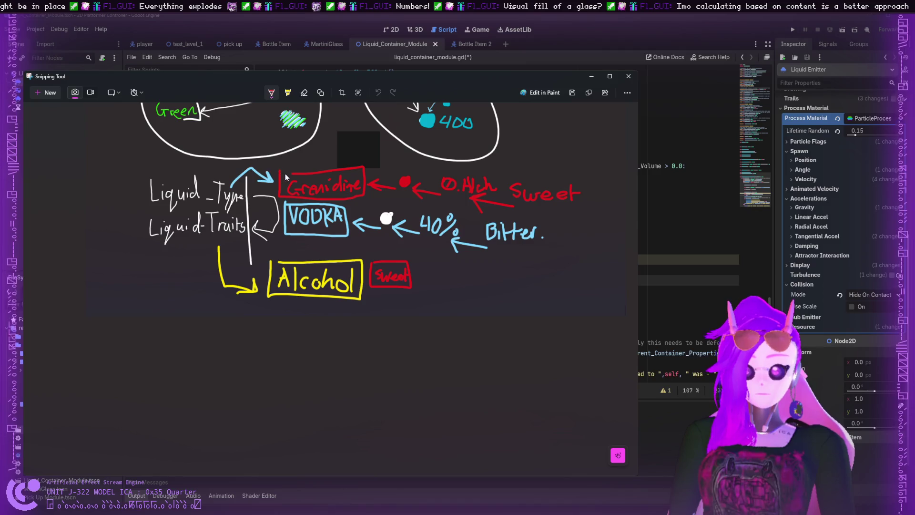
- Remove the stray cyan stroke under Alcohol and write Sour in green beneath the Alcohol box
mouse_move(278, 305)
mouse_down()
mouse_move(266, 304)
mouse_move(259, 324)
mouse_up()
scroll(286, 321, up, 3)
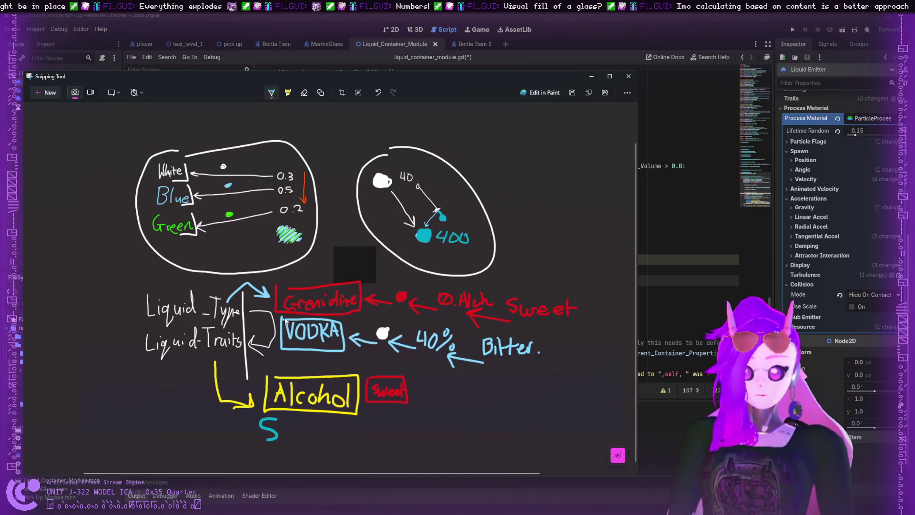
key(ctrl+z)
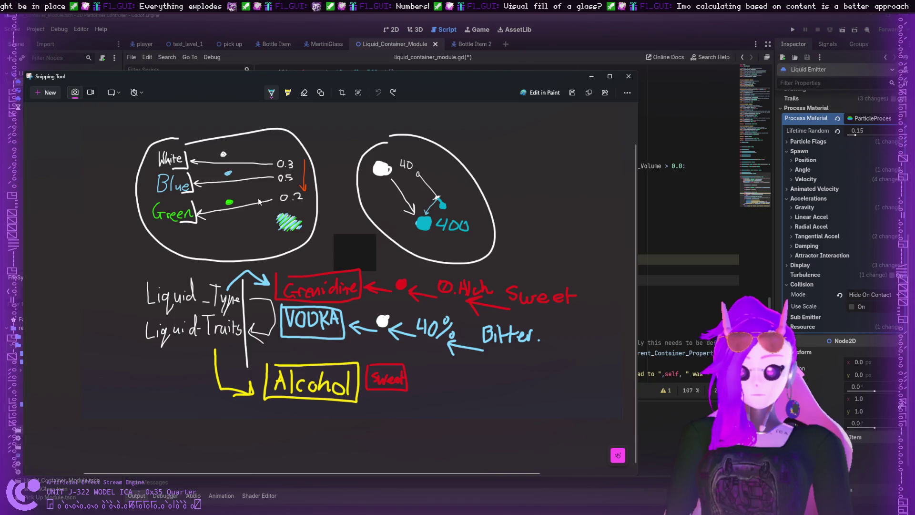
mouse_move(282, 405)
mouse_down()
mouse_move(270, 423)
mouse_move(319, 411)
mouse_move(277, 401)
mouse_move(263, 422)
mouse_move(323, 432)
mouse_move(322, 403)
mouse_move(481, 420)
mouse_up()
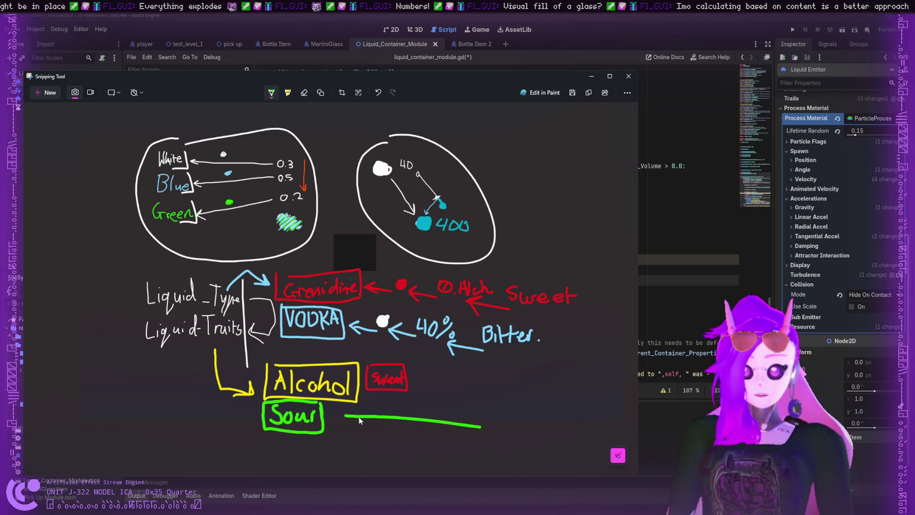
- Draw a green double-headed arrow right of Sour and cross it out
key(ctrl+z)
mouse_move(366, 413)
mouse_down()
mouse_move(484, 412)
mouse_move(358, 410)
mouse_move(404, 422)
mouse_up()
mouse_move(496, 406)
mouse_down()
mouse_move(511, 409)
mouse_move(500, 422)
mouse_up()
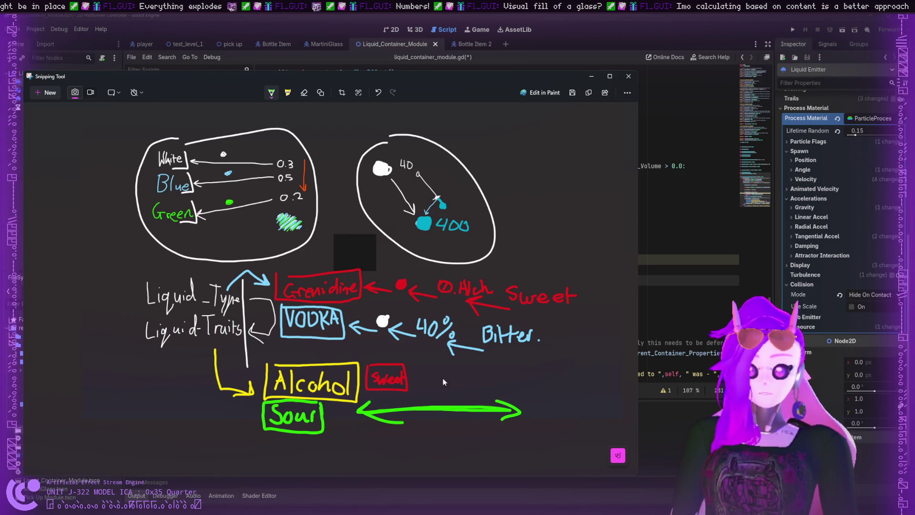
drag(443, 379, 438, 427)
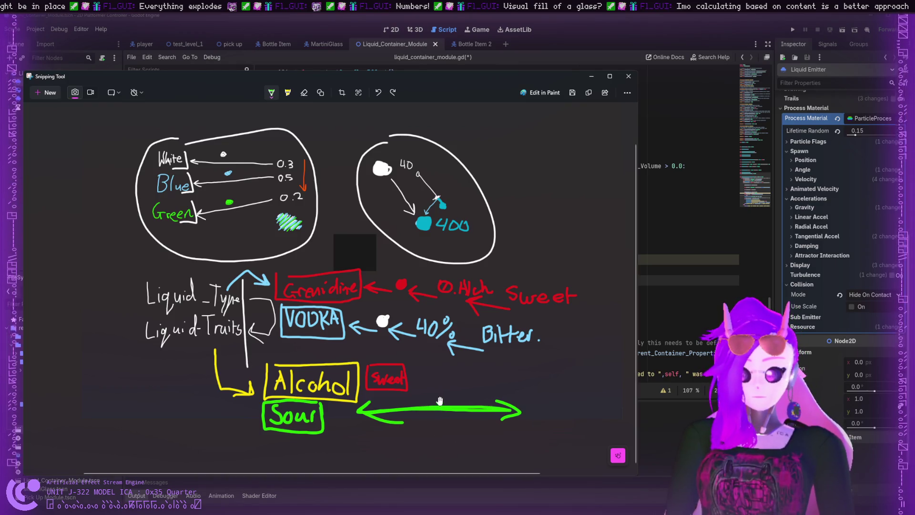
key(ctrl+z)
drag(446, 386, 425, 426)
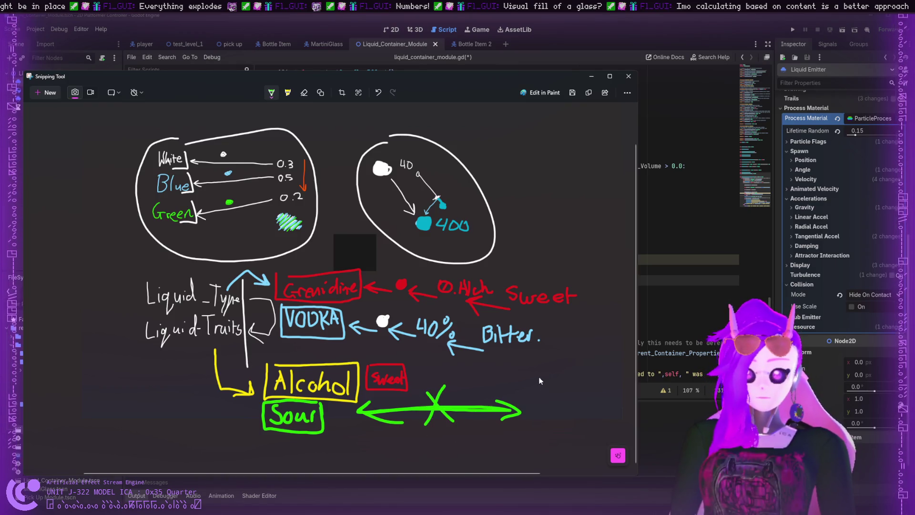
- Sketch a solid green cup and a blue droplet swirl at the end of the arrow
drag(544, 378, 542, 389)
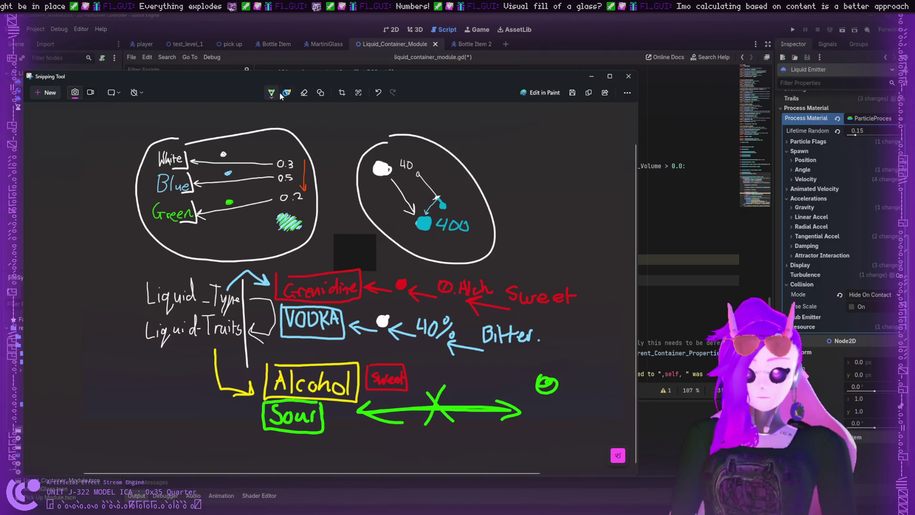
mouse_move(548, 395)
mouse_down()
mouse_move(548, 382)
mouse_move(557, 390)
mouse_up()
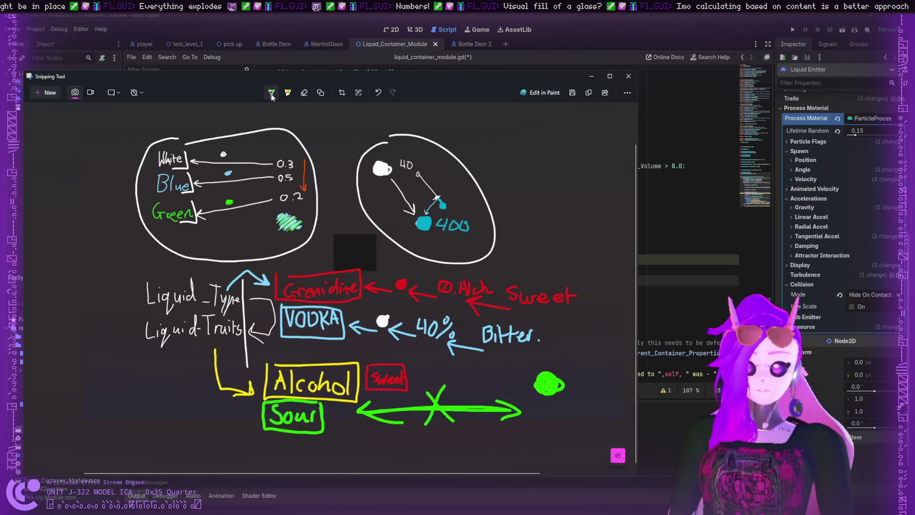
mouse_move(552, 404)
mouse_down()
mouse_move(536, 420)
mouse_move(551, 424)
mouse_up()
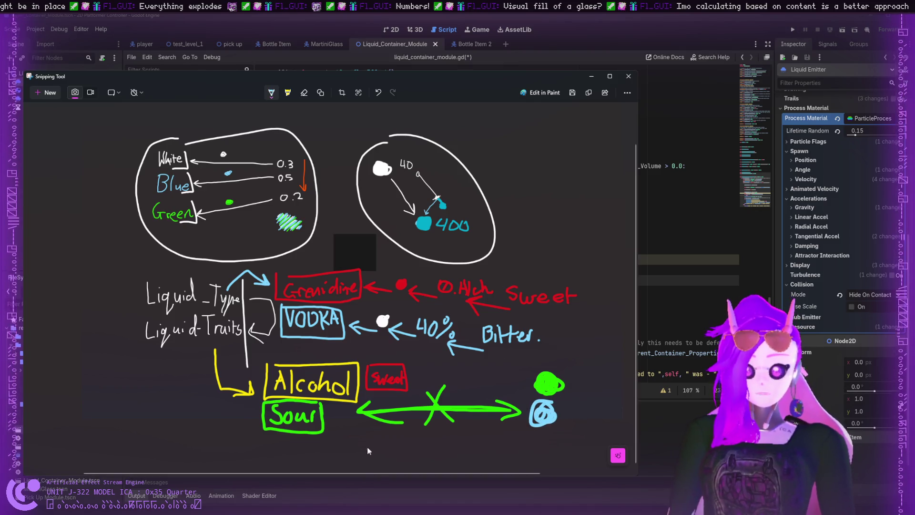
scroll(480, 384, right, 5)
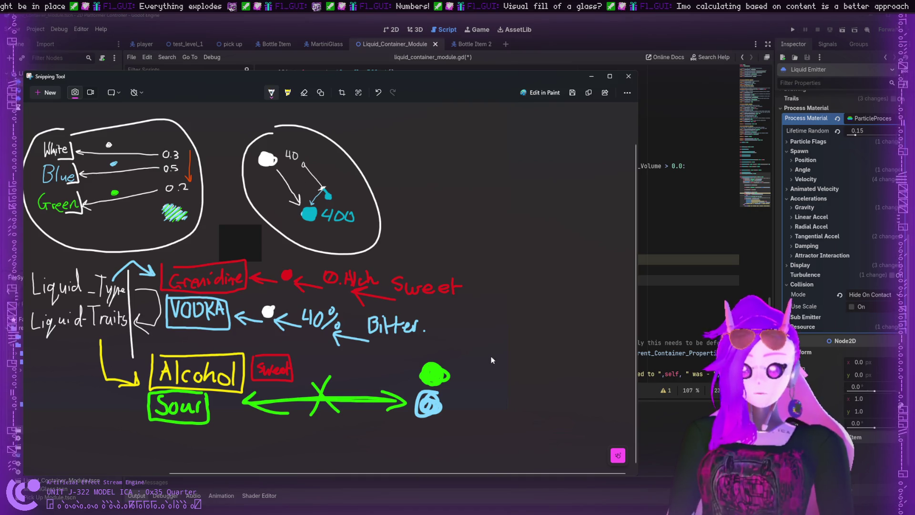
- Handwrite 'Vodka' on the right with 'Alcohol 40%' beneath it, fixing stray strokes
mouse_move(466, 341)
mouse_down()
mouse_move(472, 359)
mouse_move(479, 342)
mouse_move(485, 350)
mouse_move(501, 330)
mouse_move(501, 358)
mouse_move(524, 350)
mouse_move(471, 363)
mouse_up()
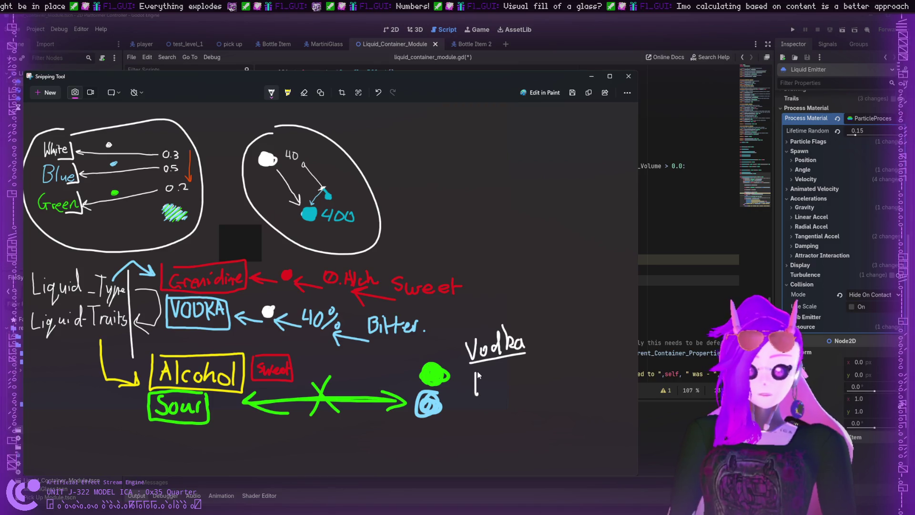
mouse_move(476, 371)
mouse_down()
mouse_move(475, 394)
mouse_move(486, 385)
mouse_move(501, 394)
mouse_up()
mouse_move(502, 387)
mouse_down()
mouse_move(513, 393)
mouse_move(523, 384)
mouse_move(512, 376)
mouse_move(511, 392)
mouse_up()
key(ctrl+z)
key(ctrl+z)
drag(512, 385, 536, 385)
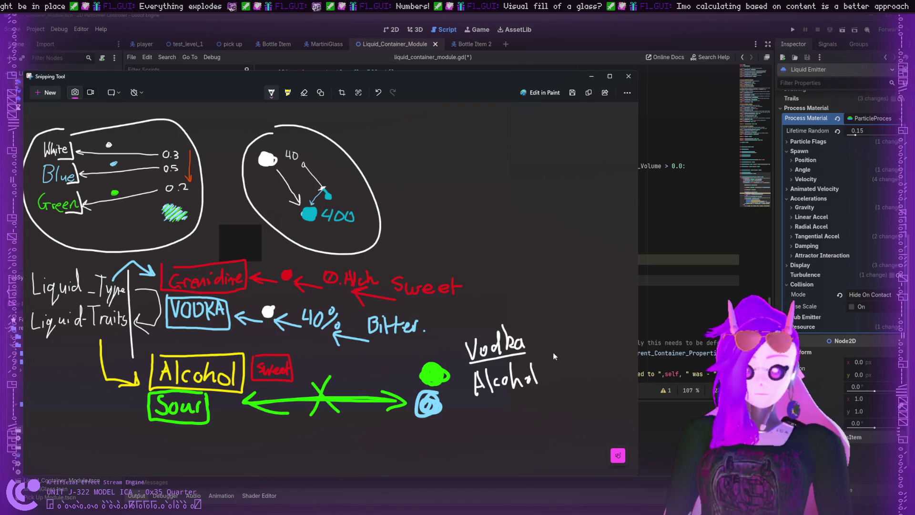
mouse_move(553, 355)
mouse_down()
mouse_move(565, 379)
mouse_move(575, 358)
mouse_move(549, 384)
mouse_up()
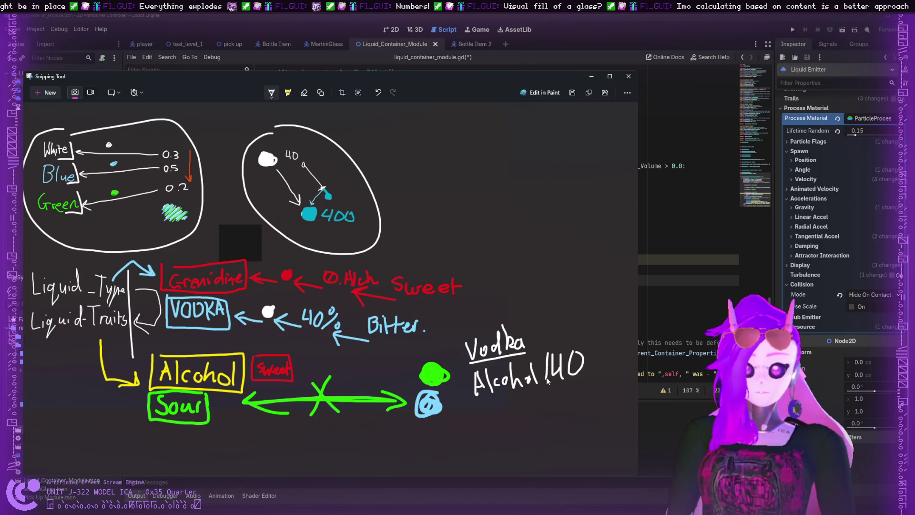
key(ctrl+z)
mouse_move(594, 345)
mouse_down()
mouse_move(587, 362)
mouse_move(603, 359)
mouse_up()
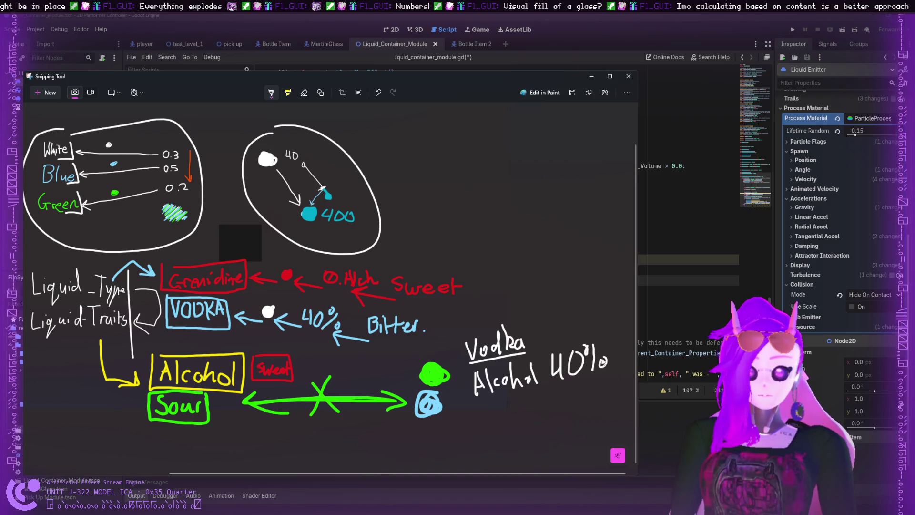
- Write 'Tasteless' under 'Alcohol 40%' after undoing the stray S strokes
drag(494, 402, 483, 417)
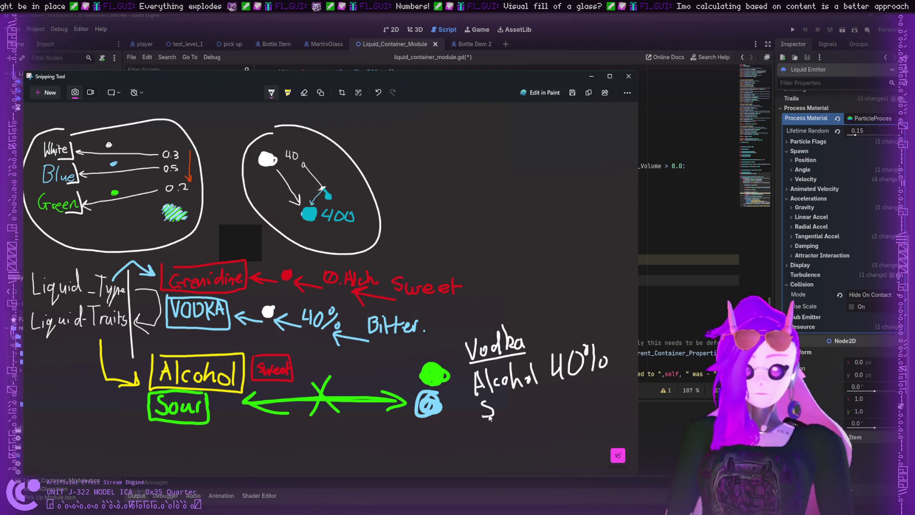
key(ctrl+z)
drag(486, 406, 482, 422)
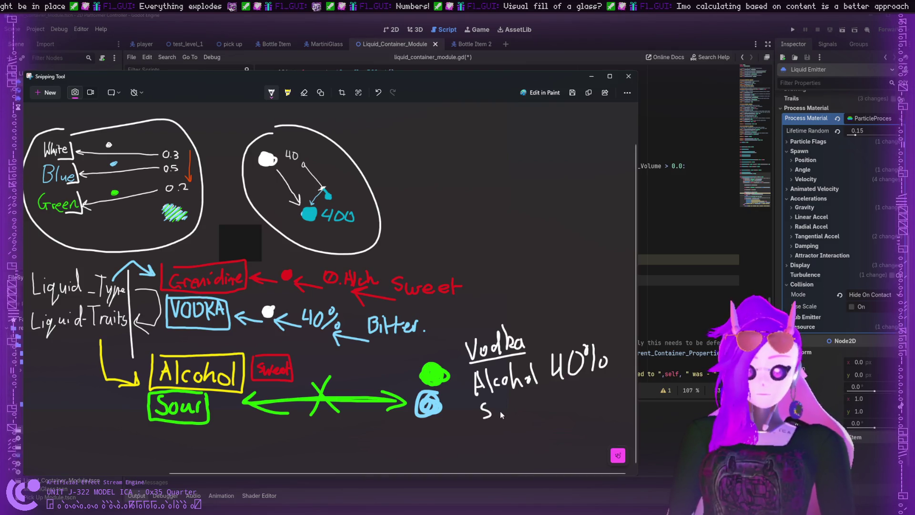
key(ctrl+z)
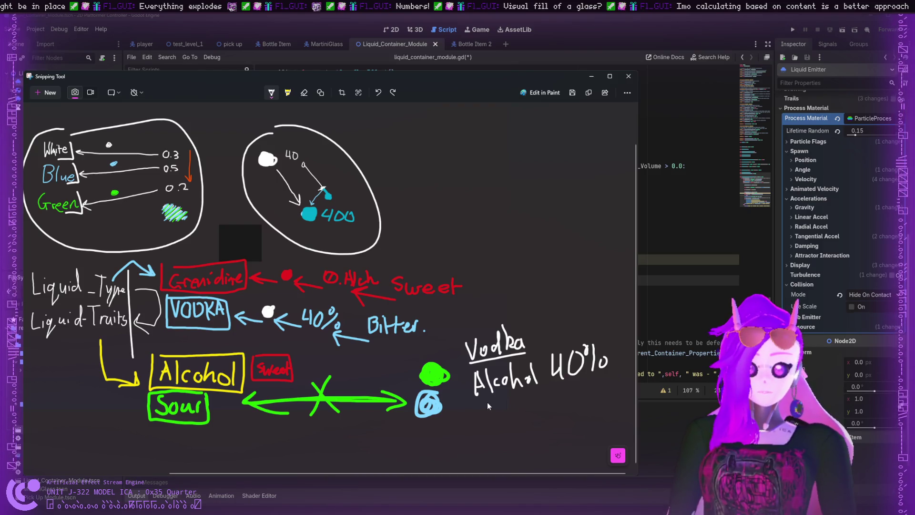
drag(487, 402, 493, 420)
mouse_move(475, 406)
mouse_down()
mouse_move(495, 401)
mouse_move(514, 419)
mouse_move(558, 402)
mouse_move(561, 410)
mouse_move(571, 405)
mouse_move(483, 431)
mouse_move(529, 389)
mouse_move(555, 384)
mouse_up()
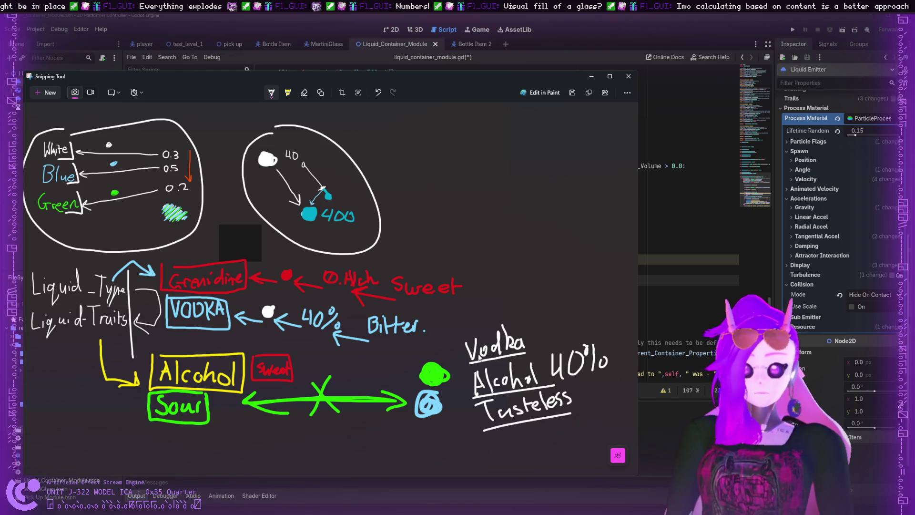
- Draw an arrow from the Vodka notes back to Sour, and one curving up to a small blob
mouse_move(466, 390)
mouse_down()
mouse_move(469, 446)
mouse_move(298, 448)
mouse_move(218, 414)
mouse_move(233, 429)
mouse_up()
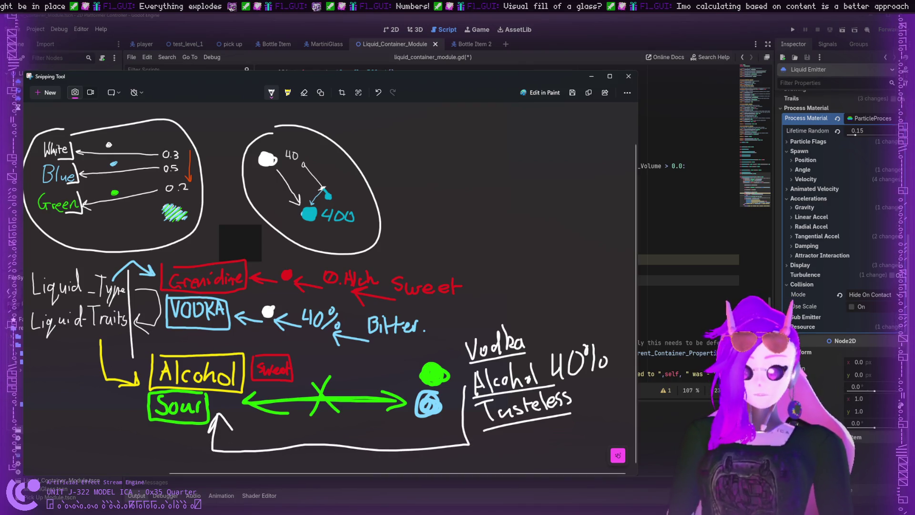
scroll(278, 454, up, 1)
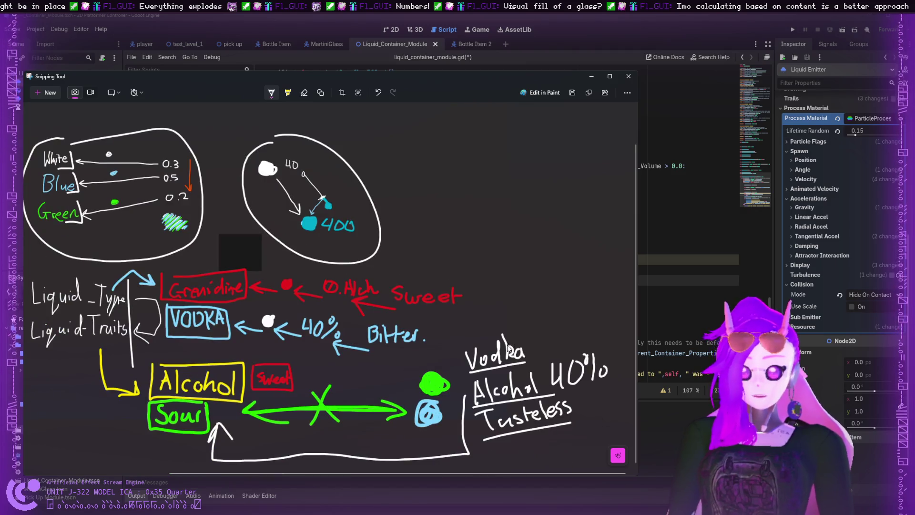
drag(515, 333, 553, 217)
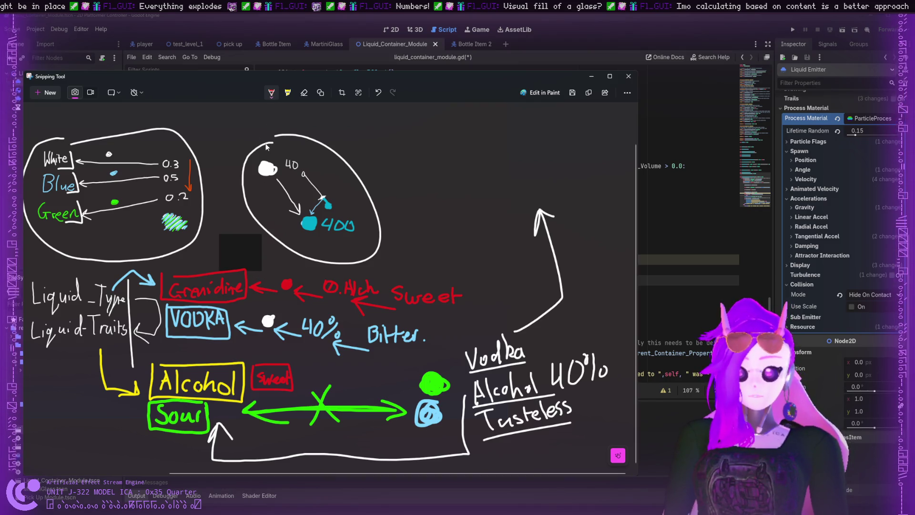
drag(518, 168, 513, 170)
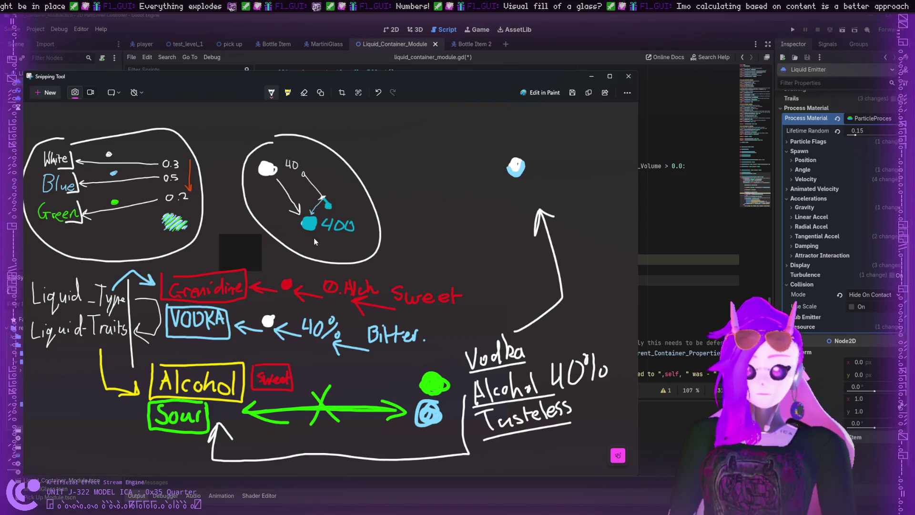
- Draw a baseline right of the blob and handwrite 'Slightly' above it
drag(524, 179, 619, 158)
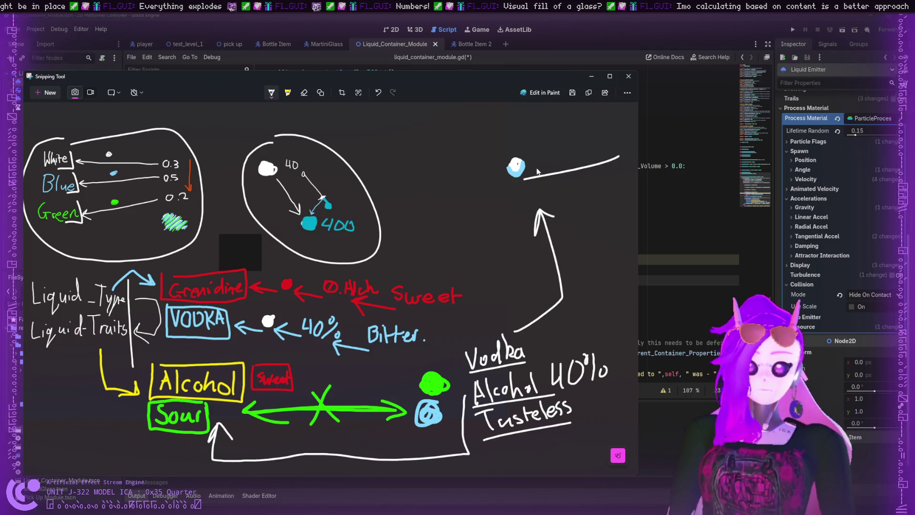
mouse_move(547, 139)
mouse_down()
mouse_move(532, 152)
mouse_move(568, 160)
mouse_up()
click(552, 131)
click(562, 138)
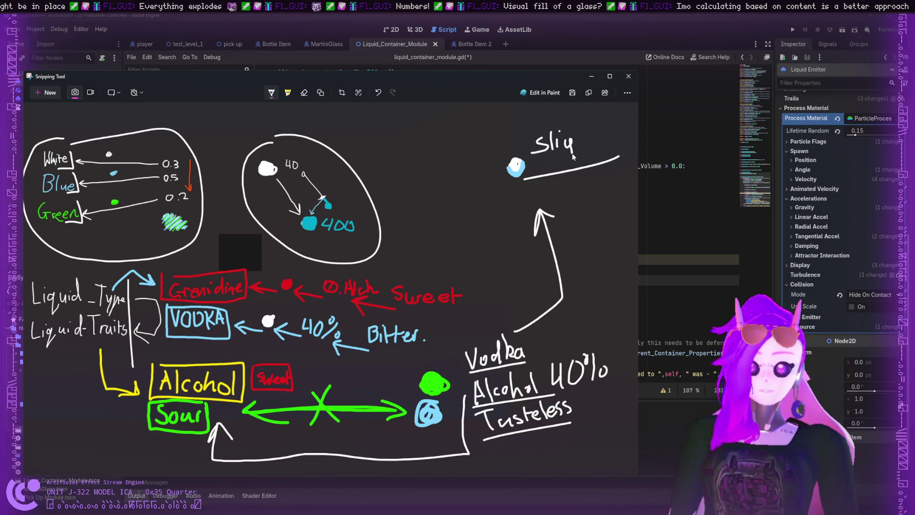
click(581, 148)
drag(578, 128, 587, 153)
mouse_move(588, 127)
mouse_down()
mouse_move(590, 152)
mouse_move(594, 136)
mouse_move(601, 141)
mouse_up()
drag(608, 127, 601, 148)
- Write 'bitter vodka' after it, undoing and rewriting the messy 'vodka' letters
mouse_move(548, 158)
mouse_down()
mouse_move(542, 167)
mouse_move(556, 165)
mouse_up()
mouse_move(561, 152)
mouse_down()
mouse_move(565, 169)
mouse_move(582, 156)
mouse_move(602, 161)
mouse_move(617, 142)
mouse_move(623, 159)
mouse_up()
drag(628, 135, 634, 157)
scroll(635, 138, down, 3)
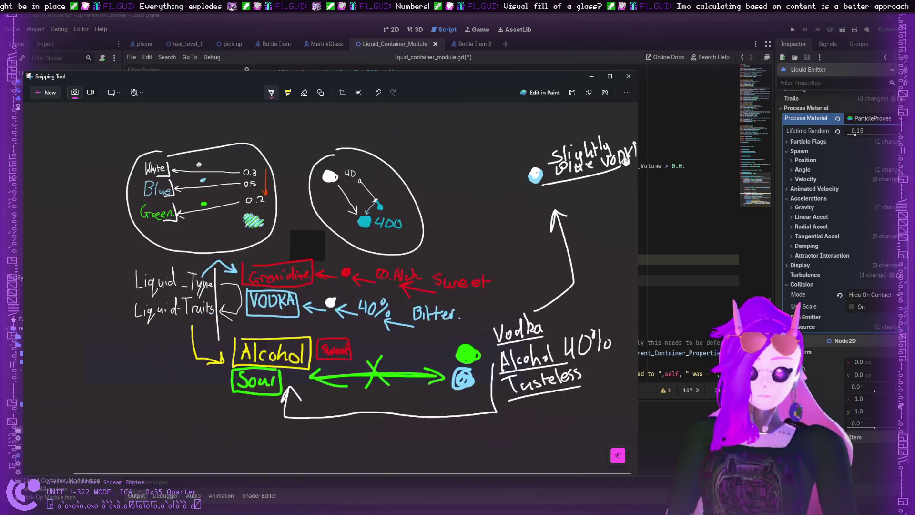
scroll(627, 157, up, 2)
scroll(628, 162, down, 2)
scroll(629, 167, up, 4)
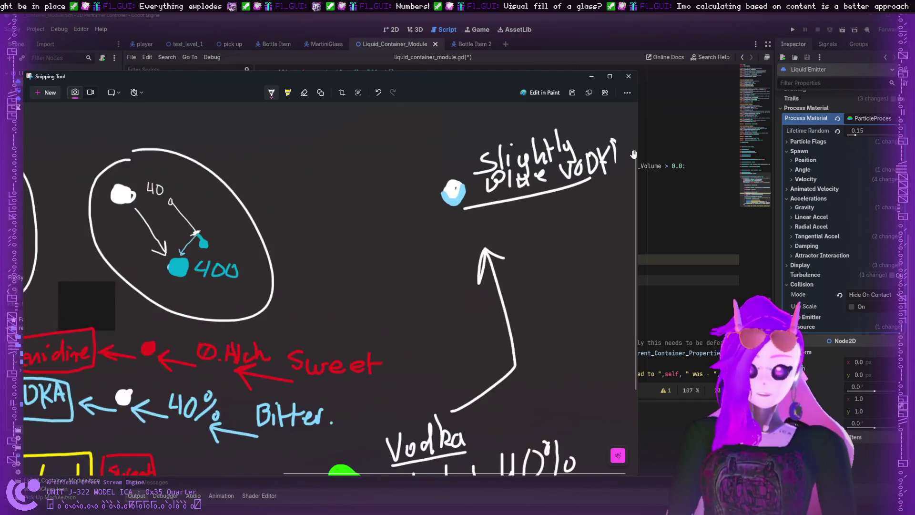
key(ctrl+z)
key(ctrl+z)
key(ctrl+z)
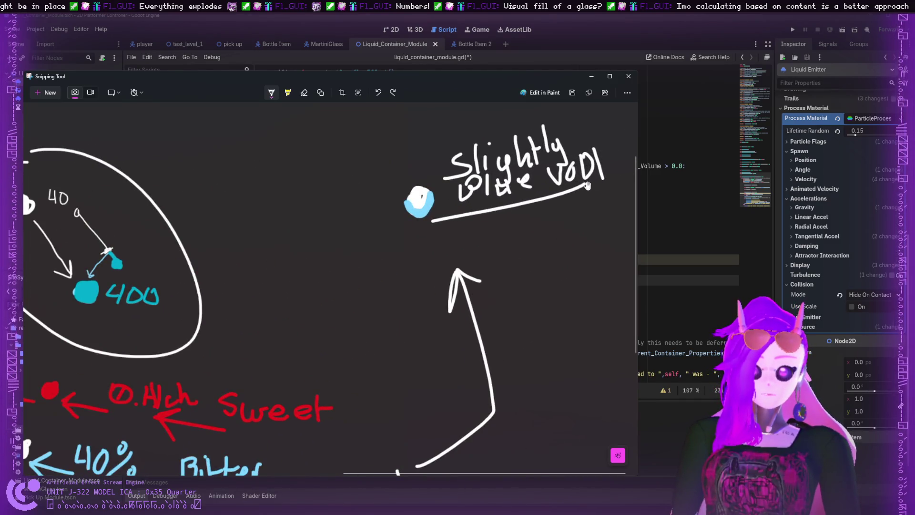
key(ctrl+z)
key(ctrl+z)
mouse_move(547, 170)
mouse_down()
mouse_move(569, 168)
mouse_move(580, 185)
mouse_move(592, 182)
mouse_move(595, 166)
mouse_move(603, 177)
mouse_move(622, 177)
mouse_move(619, 164)
mouse_up()
scroll(522, 220, down, 4)
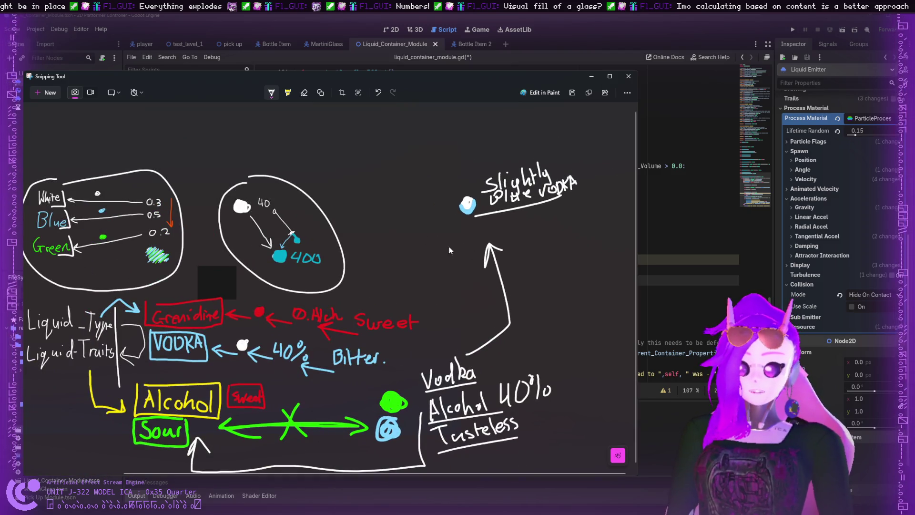
- Draw a freehand outline enclosing the Alcohol/Sour boxes and Vodka notes, undoing a stray stroke by VODKA
scroll(448, 230, up, 1)
scroll(446, 233, down, 1)
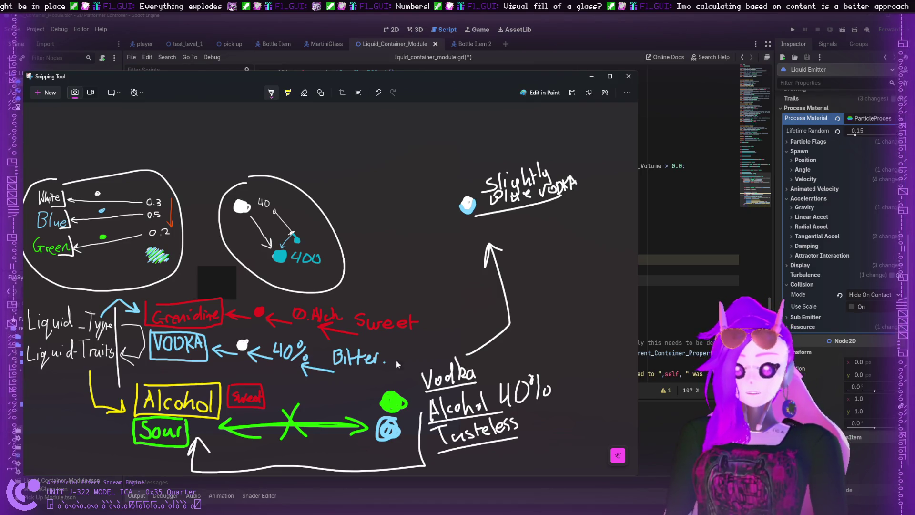
mouse_move(233, 373)
mouse_down()
mouse_move(128, 376)
mouse_move(110, 471)
mouse_move(618, 465)
mouse_move(572, 349)
mouse_move(413, 364)
mouse_up()
scroll(259, 390, down, 3)
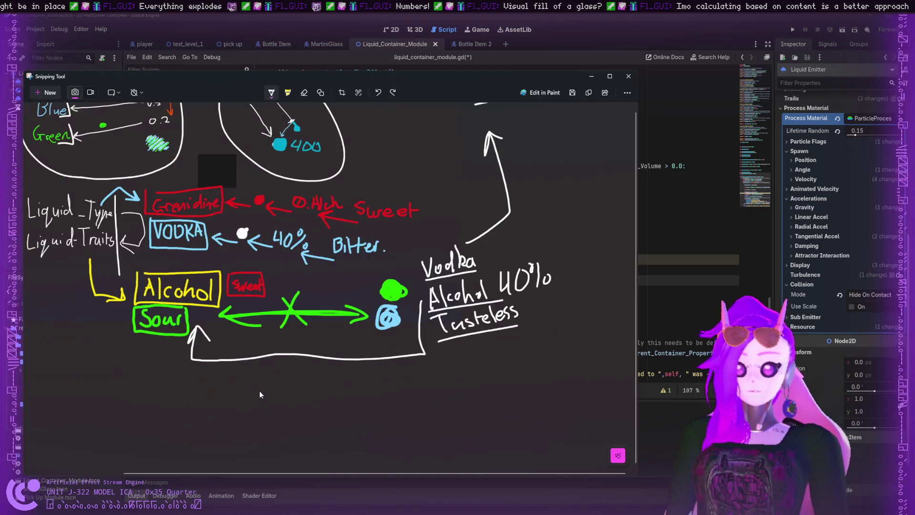
scroll(259, 391, up, 2)
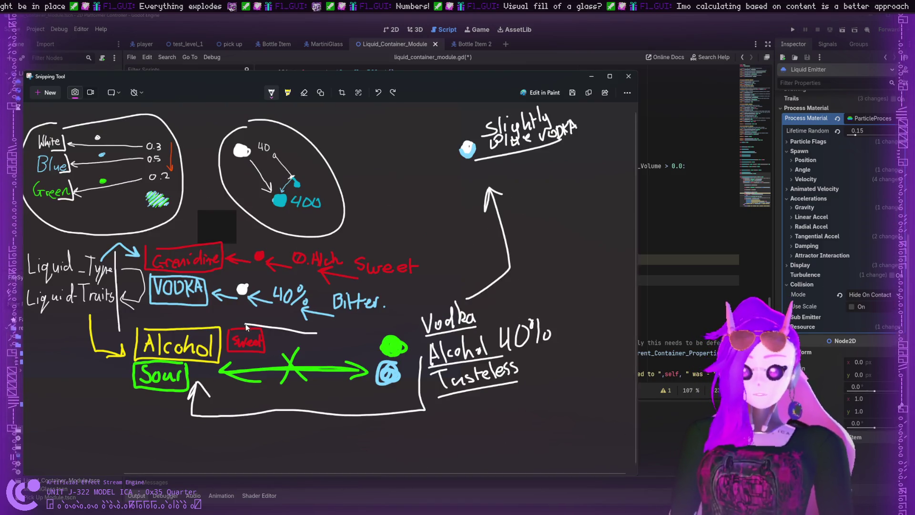
mouse_move(316, 333)
mouse_down()
mouse_move(138, 320)
mouse_move(122, 365)
mouse_move(124, 419)
mouse_up()
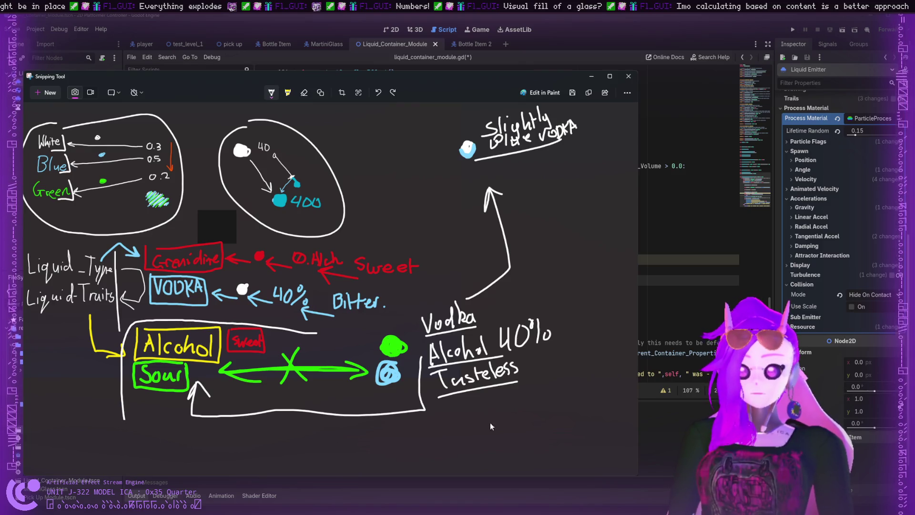
mouse_move(503, 419)
mouse_down()
mouse_move(595, 382)
mouse_move(553, 290)
mouse_move(475, 294)
mouse_move(322, 337)
mouse_up()
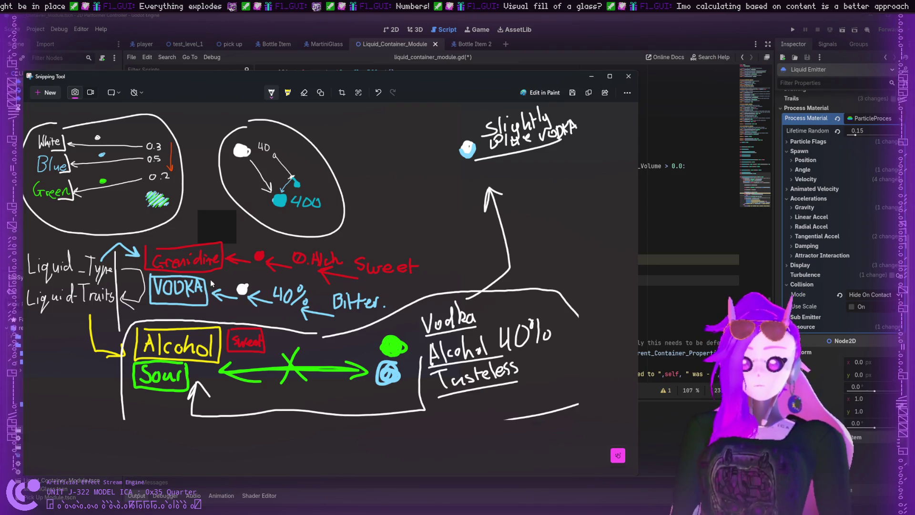
drag(210, 279, 214, 302)
key(ctrl+z)
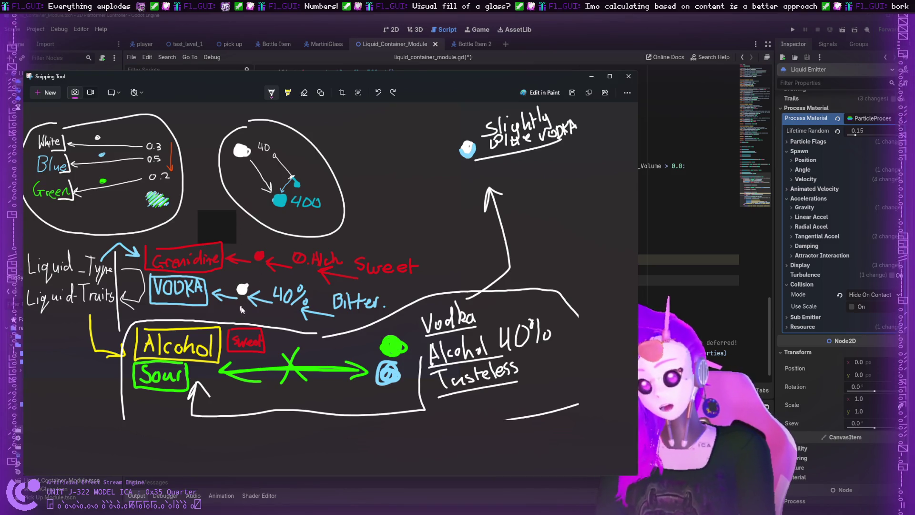
- Draw a line from the outline up past the white dot to Grenadine's red dot, marking above it
drag(242, 310, 273, 250)
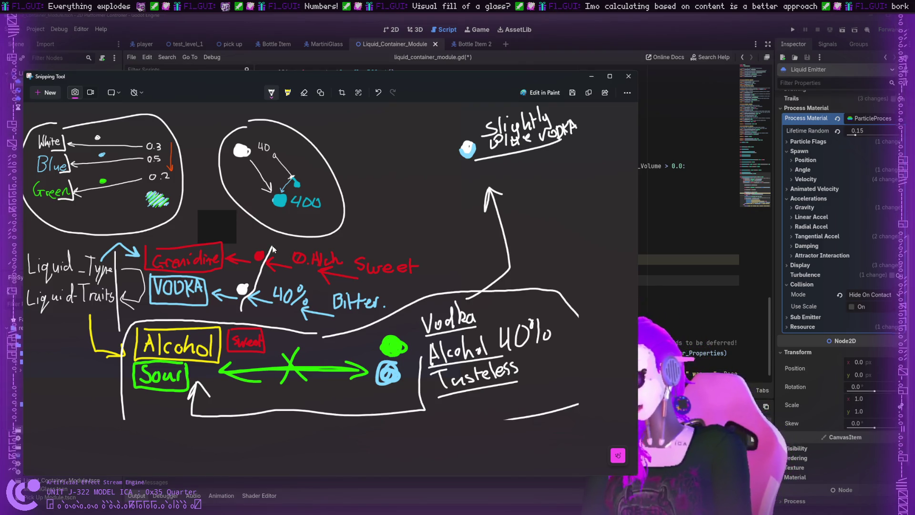
click(251, 240)
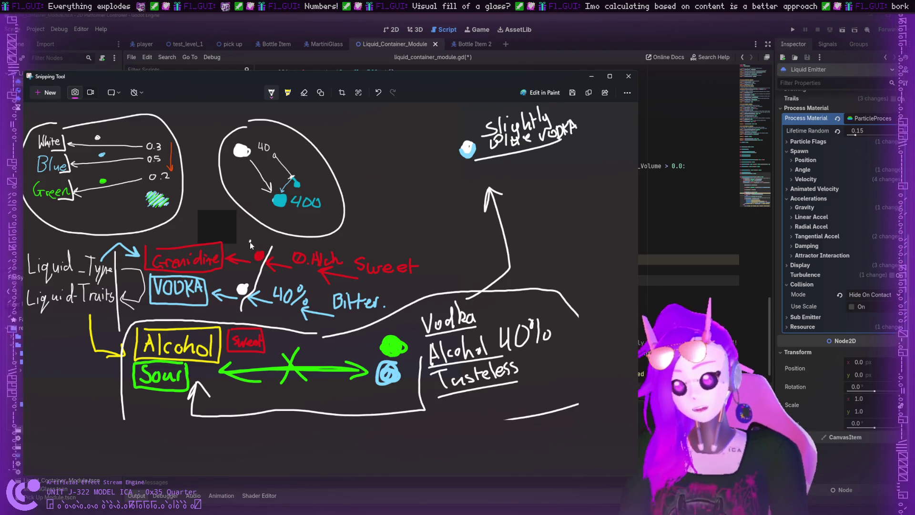
mouse_move(250, 241)
mouse_down()
mouse_move(262, 255)
mouse_move(238, 191)
mouse_up()
- Extend the line to the 40-to-400 circle, and add arrows down into Grenadine and up under VODKA
key(ctrl+z)
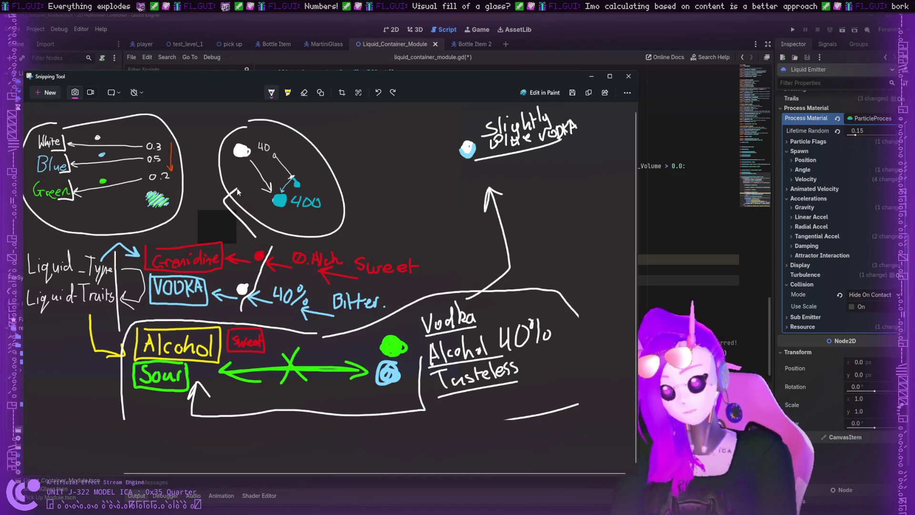
mouse_move(256, 236)
mouse_down()
mouse_move(199, 232)
mouse_move(196, 241)
mouse_up()
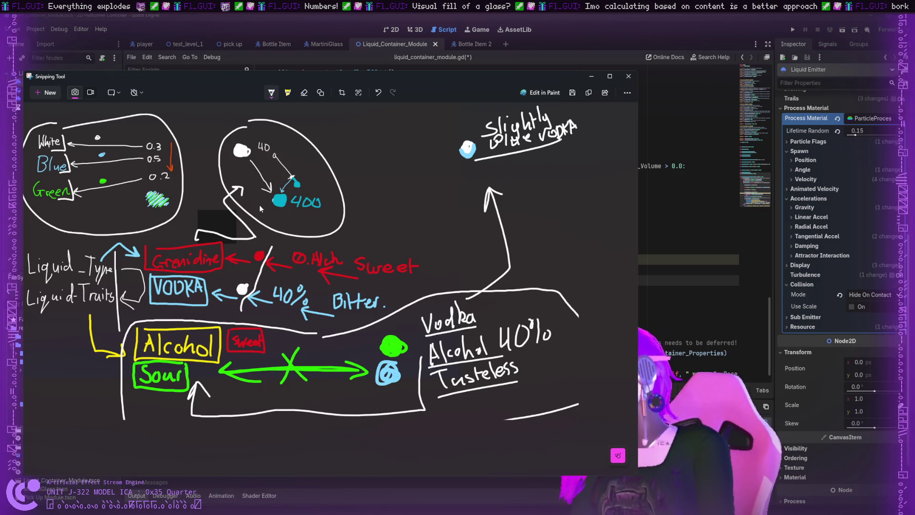
drag(215, 277, 213, 281)
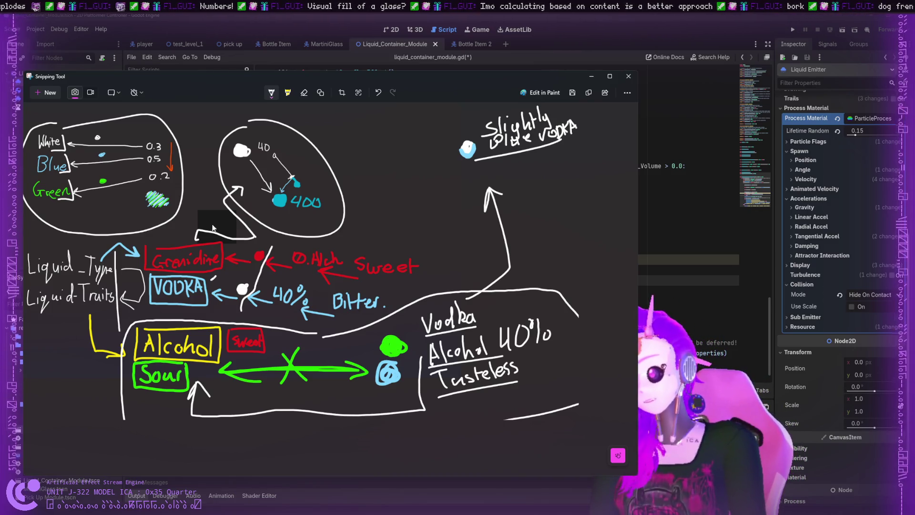
mouse_move(212, 239)
mouse_down()
mouse_move(228, 240)
mouse_move(228, 254)
mouse_move(266, 233)
mouse_move(269, 240)
mouse_move(211, 245)
mouse_move(222, 255)
mouse_up()
key(ctrl+z)
key(ctrl+z)
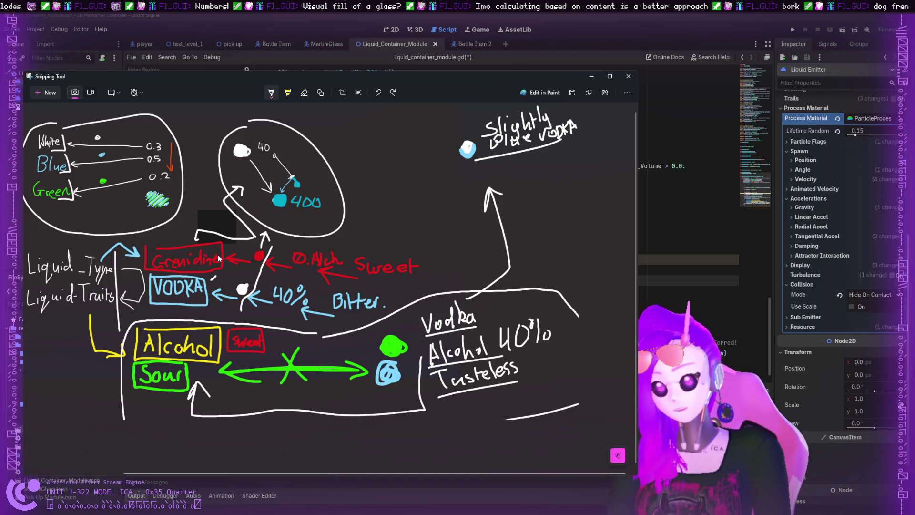
mouse_move(178, 235)
mouse_down()
mouse_move(185, 256)
mouse_move(176, 250)
mouse_move(188, 250)
mouse_move(180, 258)
mouse_up()
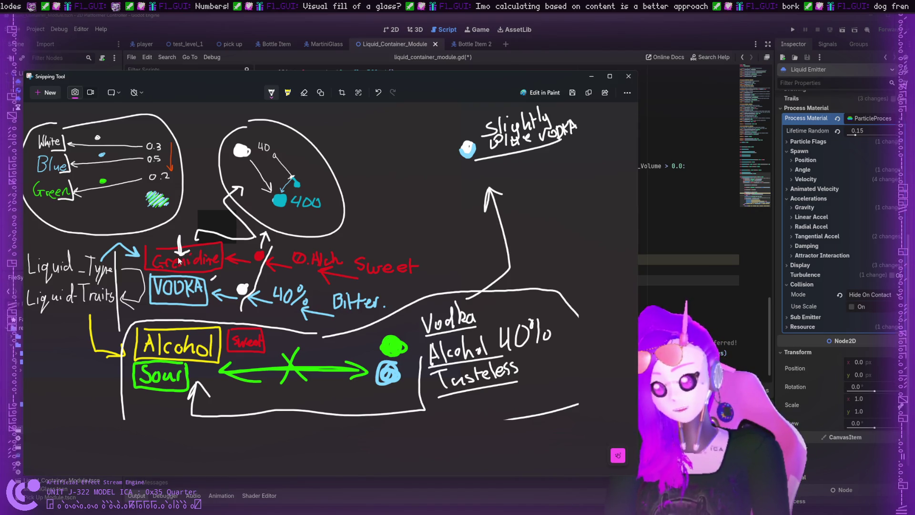
drag(171, 319, 177, 301)
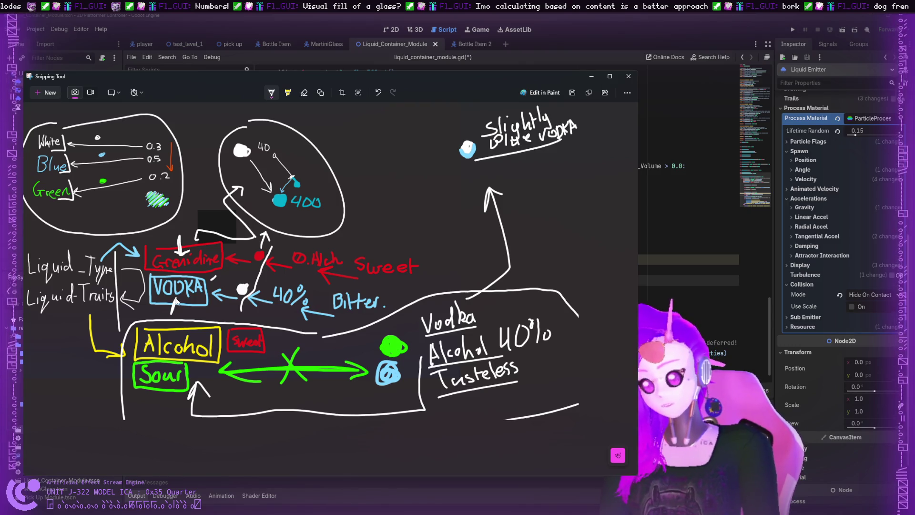
- Handwrite 'VODKA. 10%', replacing a mistaken 4 with 10%
scroll(305, 166, down, 4)
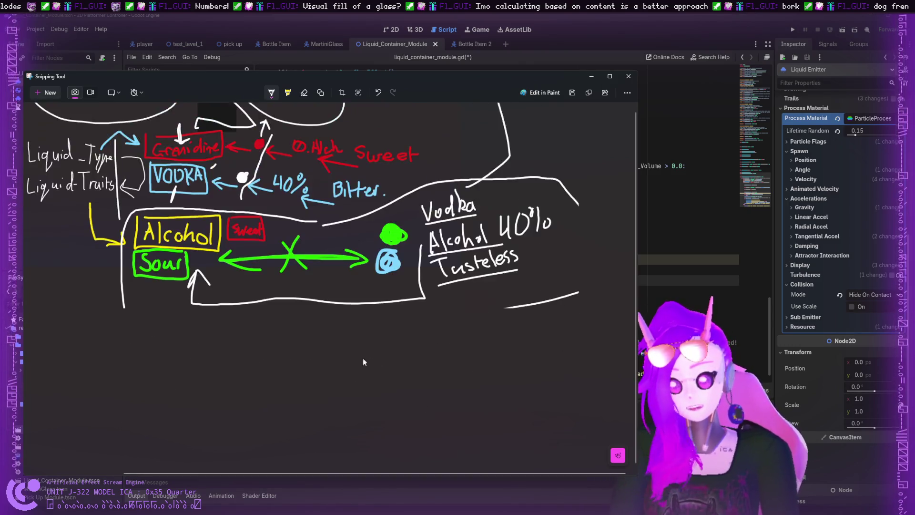
scroll(305, 165, up, 8)
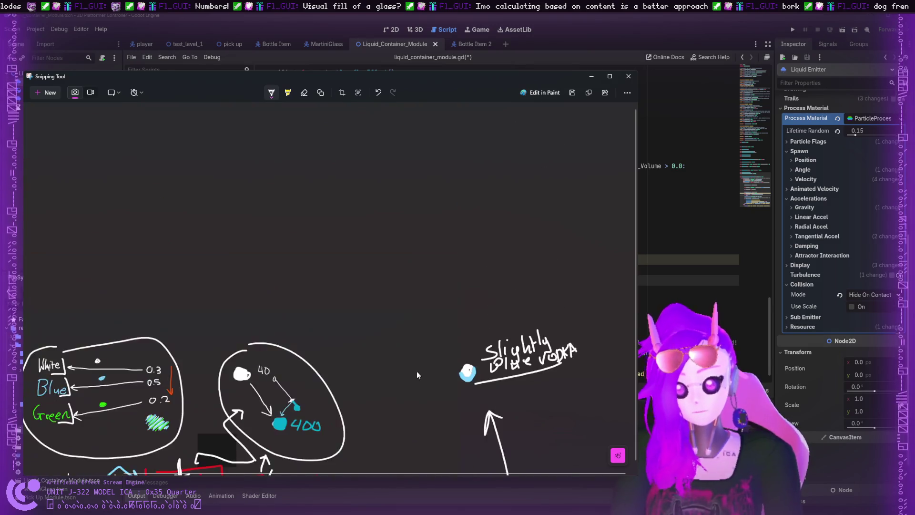
scroll(424, 371, up, 4)
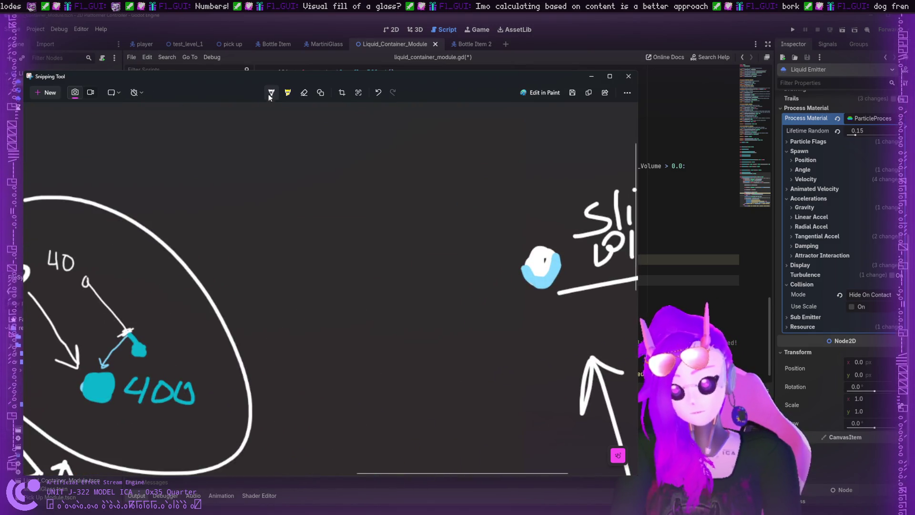
mouse_move(286, 308)
mouse_down()
mouse_move(292, 334)
mouse_move(306, 304)
mouse_move(328, 300)
mouse_move(340, 337)
mouse_up()
mouse_move(367, 300)
mouse_down()
mouse_move(366, 336)
mouse_move(371, 326)
mouse_move(409, 332)
mouse_move(410, 318)
mouse_move(463, 328)
mouse_up()
click(423, 331)
drag(460, 309, 459, 338)
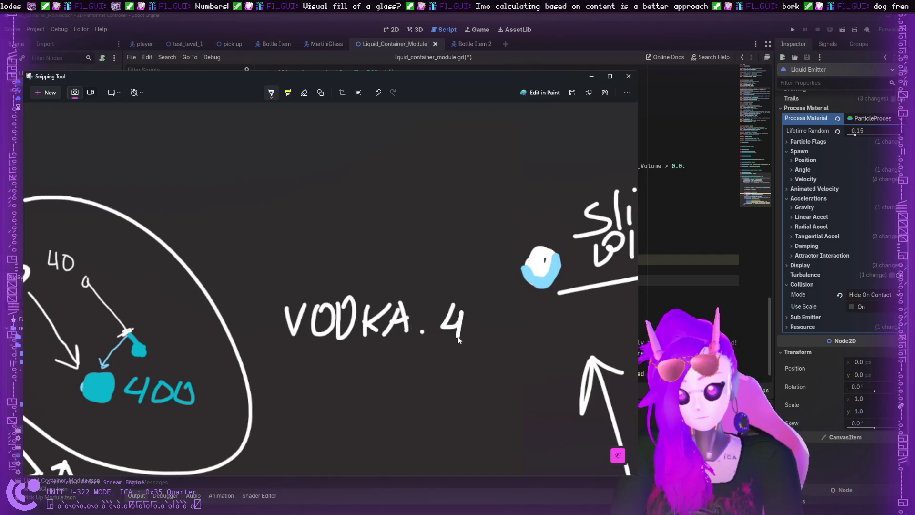
key(ctrl+z)
key(ctrl+z)
key(ctrl+z)
mouse_move(451, 302)
mouse_down()
mouse_move(450, 337)
mouse_move(474, 339)
mouse_move(472, 300)
mouse_move(499, 309)
mouse_move(495, 336)
mouse_move(511, 340)
mouse_up()
scroll(307, 280, down, 2)
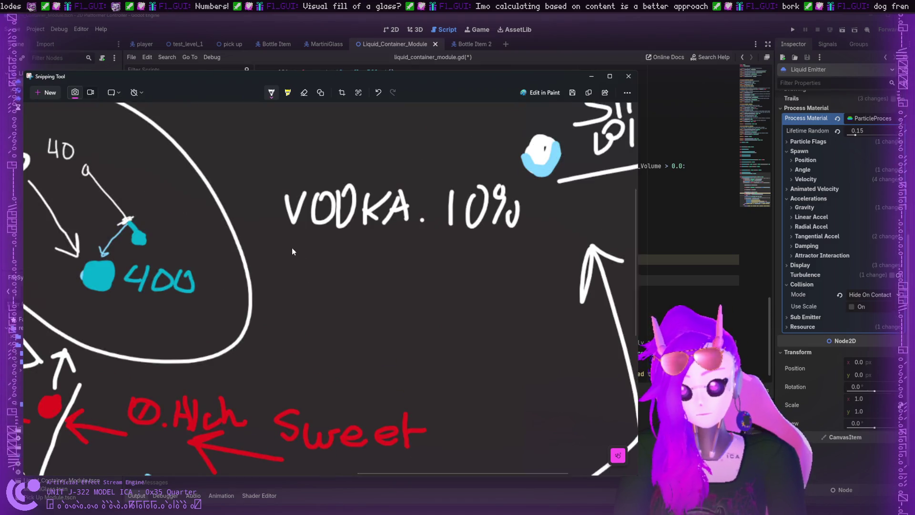
- Write 'Vermouth. 10%' on the line below, after clearing abandoned letters
mouse_move(289, 256)
mouse_down()
mouse_move(304, 279)
mouse_move(299, 291)
mouse_up()
key(ctrl+z)
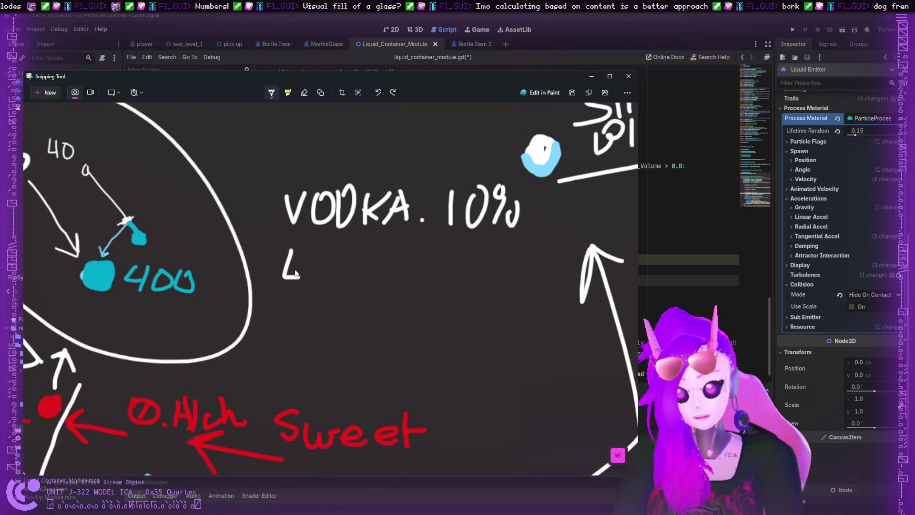
drag(289, 261, 286, 286)
mouse_move(323, 253)
mouse_down()
mouse_move(311, 276)
mouse_move(327, 282)
mouse_up()
key(ctrl+z)
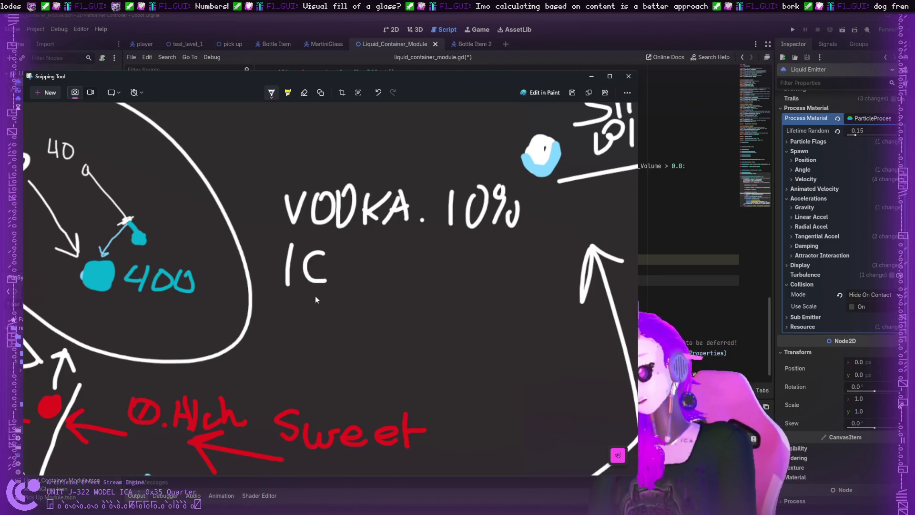
key(ctrl+z)
key(ctrl+z)
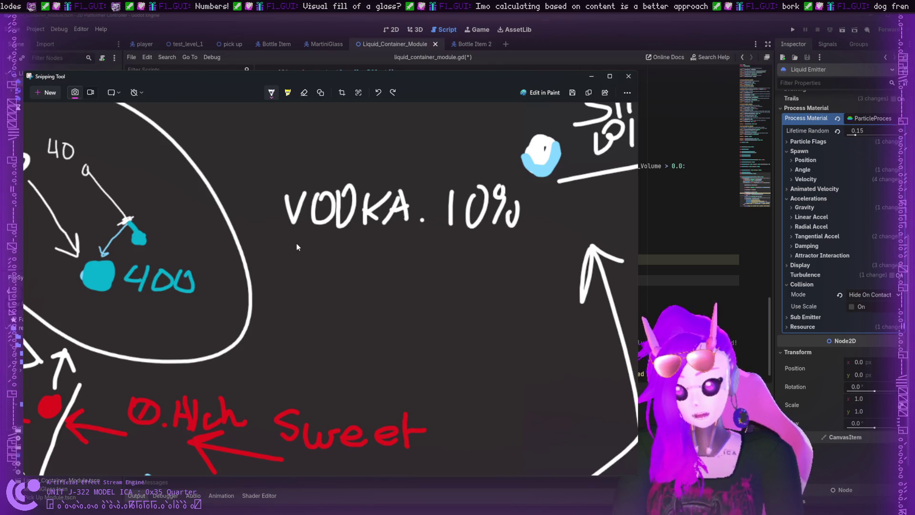
mouse_move(293, 241)
mouse_down()
mouse_move(311, 246)
mouse_move(322, 282)
mouse_move(340, 263)
mouse_move(368, 289)
mouse_move(379, 267)
mouse_move(414, 308)
mouse_move(434, 271)
mouse_move(431, 301)
mouse_up()
drag(428, 281, 453, 275)
drag(460, 244, 451, 291)
mouse_move(447, 294)
mouse_down()
mouse_move(473, 274)
mouse_move(480, 291)
mouse_up()
click(494, 292)
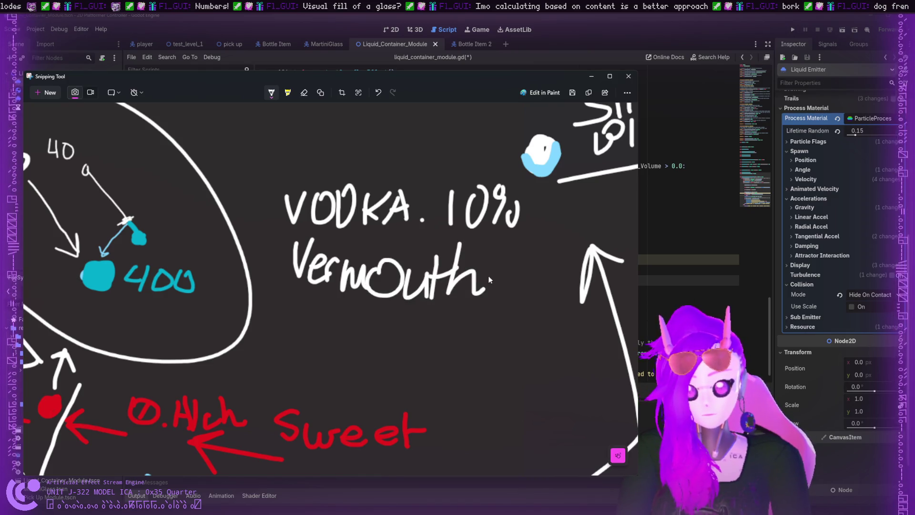
mouse_move(511, 263)
mouse_down()
mouse_move(507, 289)
mouse_move(536, 263)
mouse_up()
drag(536, 300, 572, 237)
drag(552, 239, 547, 255)
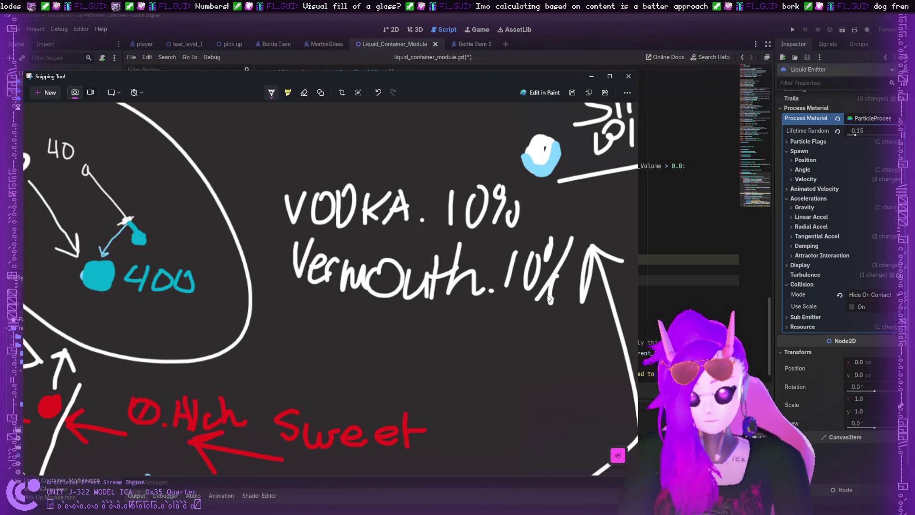
drag(563, 287, 570, 303)
scroll(503, 308, down, 5)
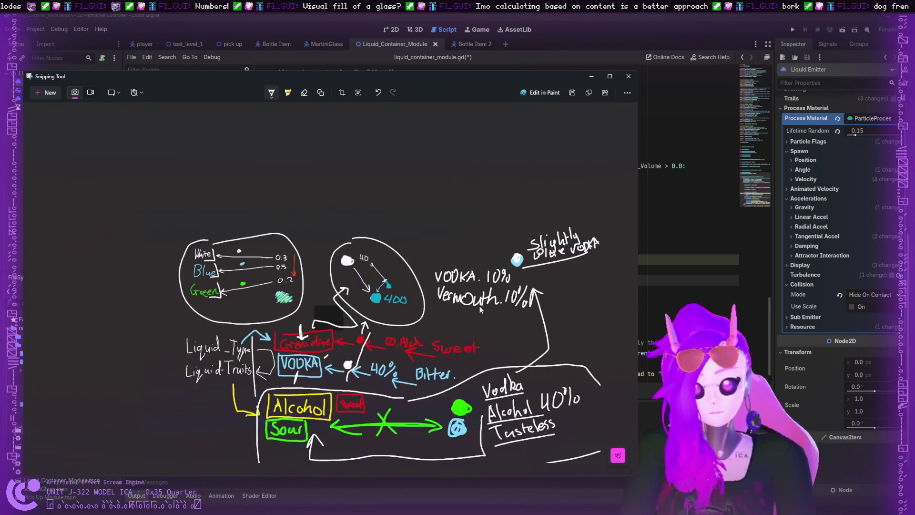
- Underline the Vermouth and VODKA lines and draw a bracket line up beside both entries
scroll(479, 308, up, 3)
drag(418, 307, 543, 309)
drag(420, 277, 533, 282)
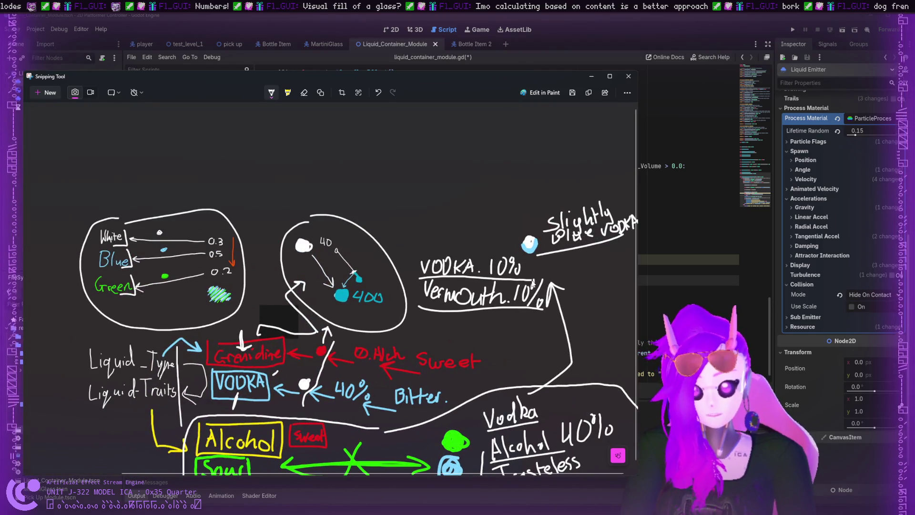
mouse_move(423, 288)
mouse_down()
mouse_move(409, 287)
mouse_move(398, 205)
mouse_up()
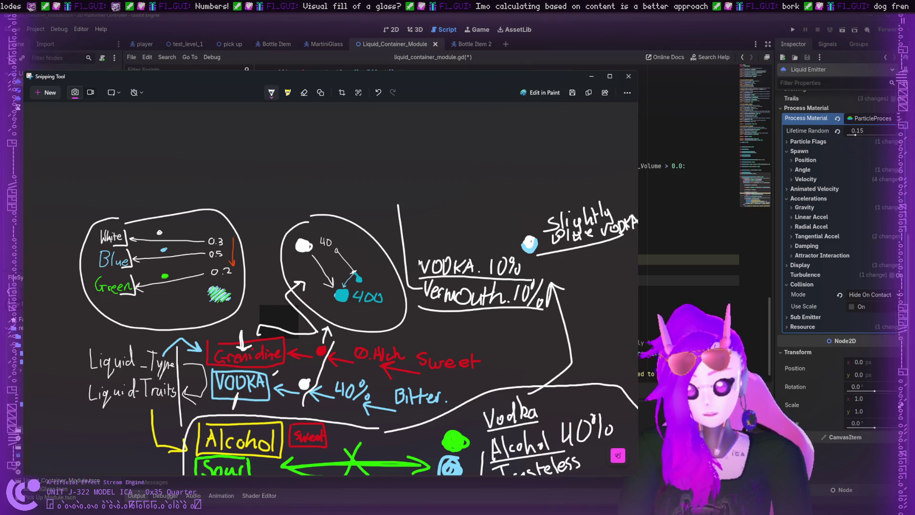
mouse_move(420, 261)
mouse_down()
mouse_move(406, 262)
mouse_move(399, 211)
mouse_move(448, 189)
mouse_up()
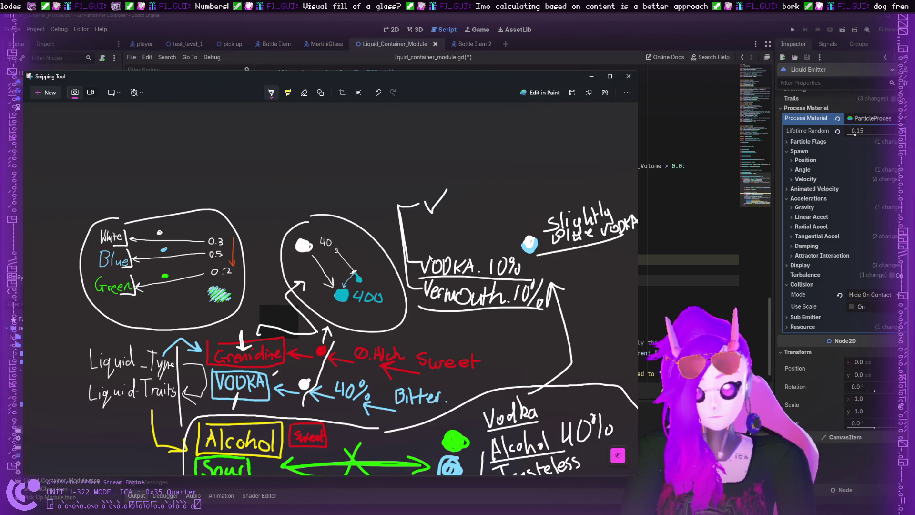
- Remove the stray blue marks drawn above Alcohol and below the Vermouth line
scroll(482, 206, up, 2)
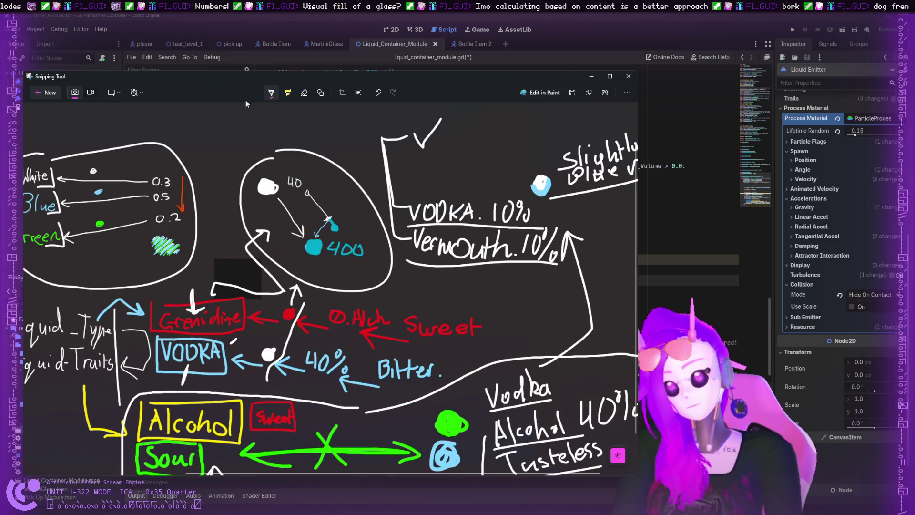
scroll(358, 262, down, 6)
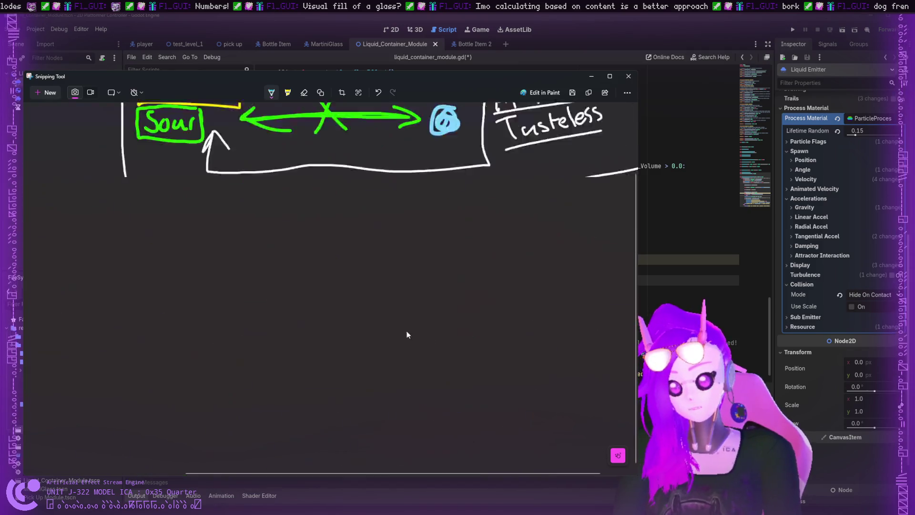
scroll(408, 330, up, 5)
drag(169, 348, 139, 351)
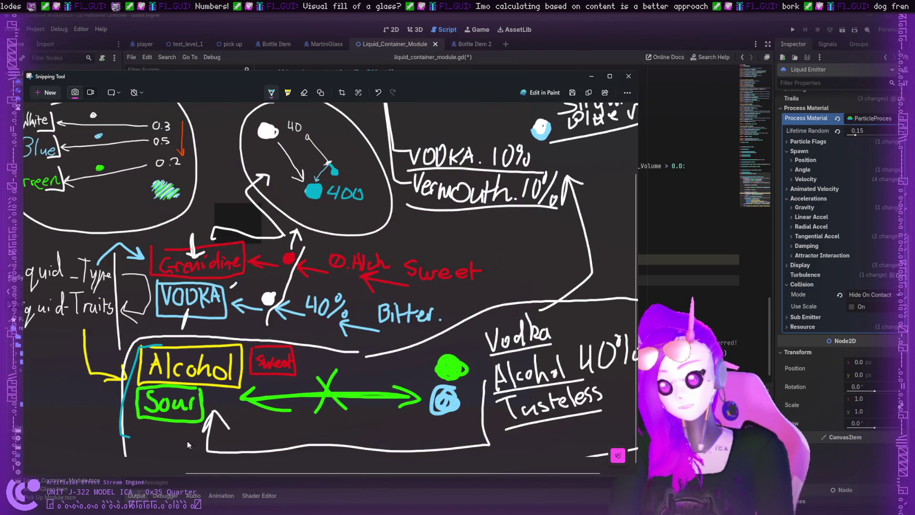
key(ctrl+z)
scroll(605, 203, down, 5)
scroll(543, 206, down, 3)
scroll(430, 256, up, 4)
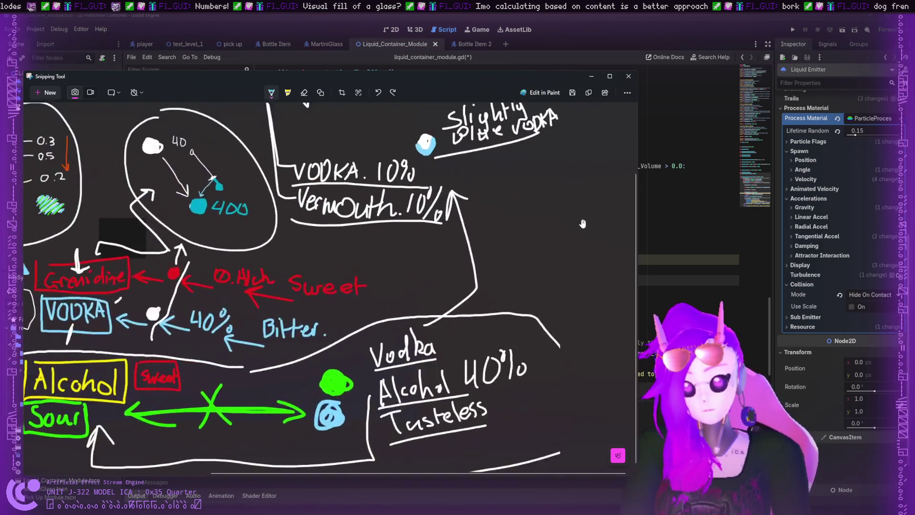
scroll(319, 273, up, 1)
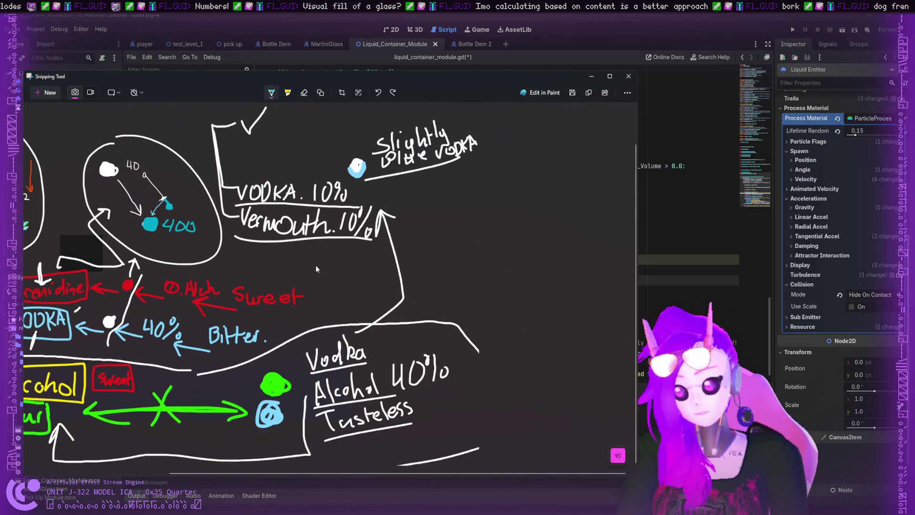
drag(300, 260, 299, 269)
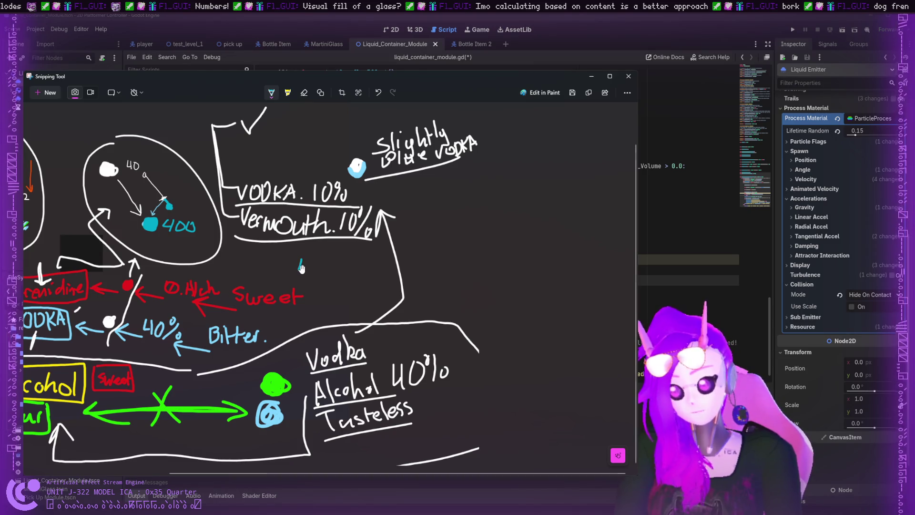
key(ctrl+z)
scroll(301, 267, down, 1)
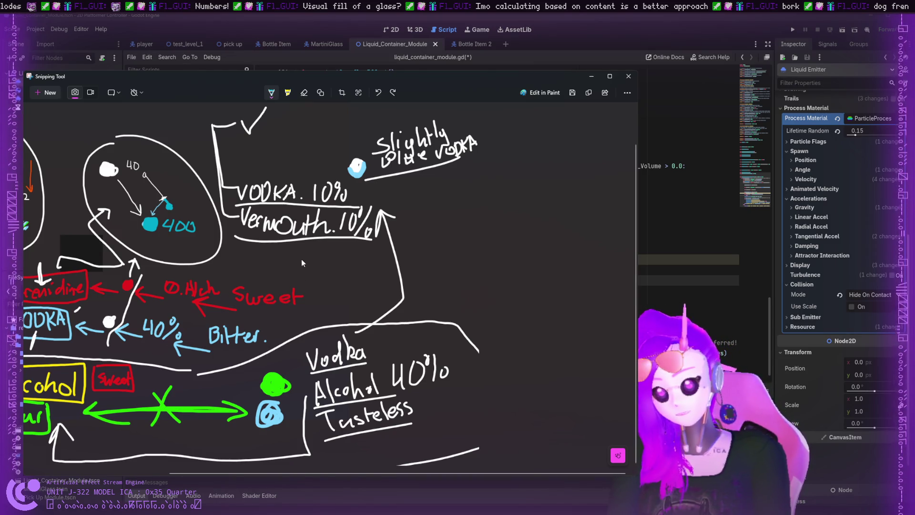
scroll(310, 286, up, 5)
scroll(273, 97, up, 3)
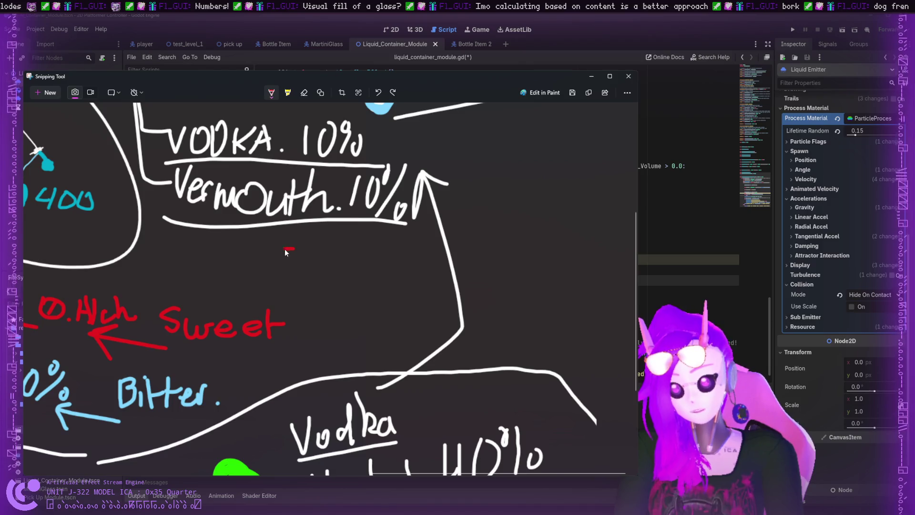
- Write Sweet in red, Sour in green and Bitter in blue below the Vermouth line
mouse_move(290, 249)
mouse_down()
mouse_move(281, 266)
mouse_move(350, 248)
mouse_up()
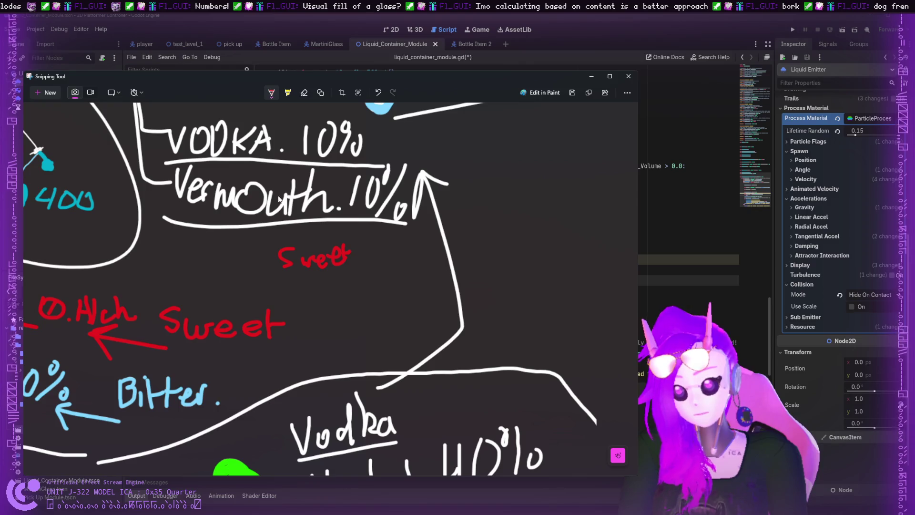
mouse_move(295, 273)
mouse_down()
mouse_move(286, 288)
mouse_move(330, 289)
mouse_move(342, 270)
mouse_up()
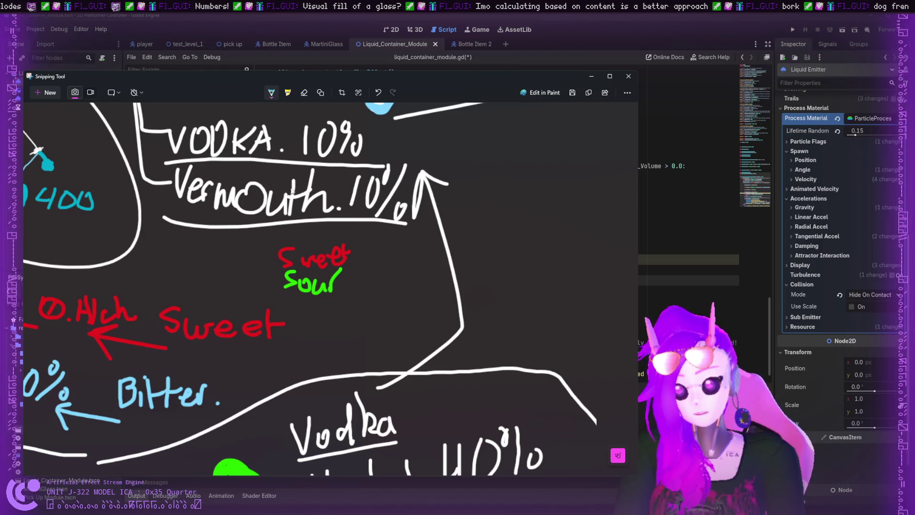
mouse_move(289, 292)
mouse_down()
mouse_move(310, 317)
mouse_move(361, 299)
mouse_up()
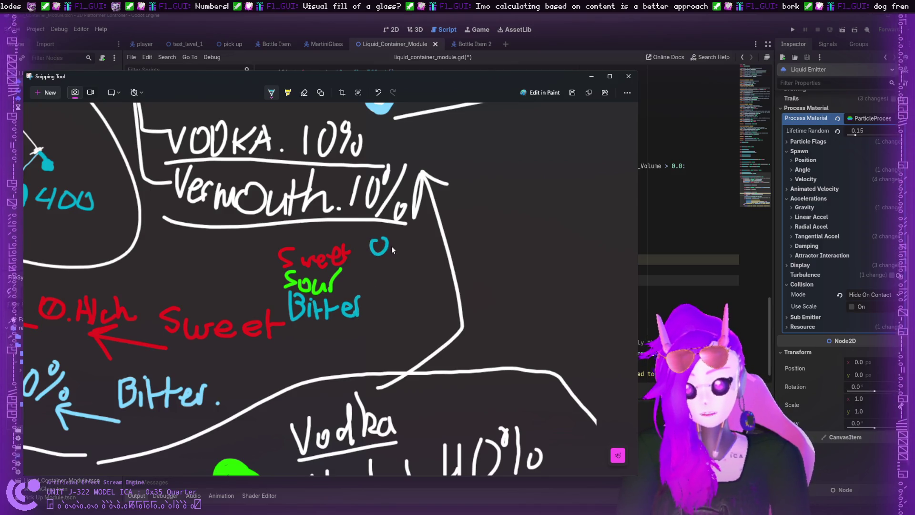
- With the white pen, write 20% beside Sweet and 20% beside Sour
click(272, 92)
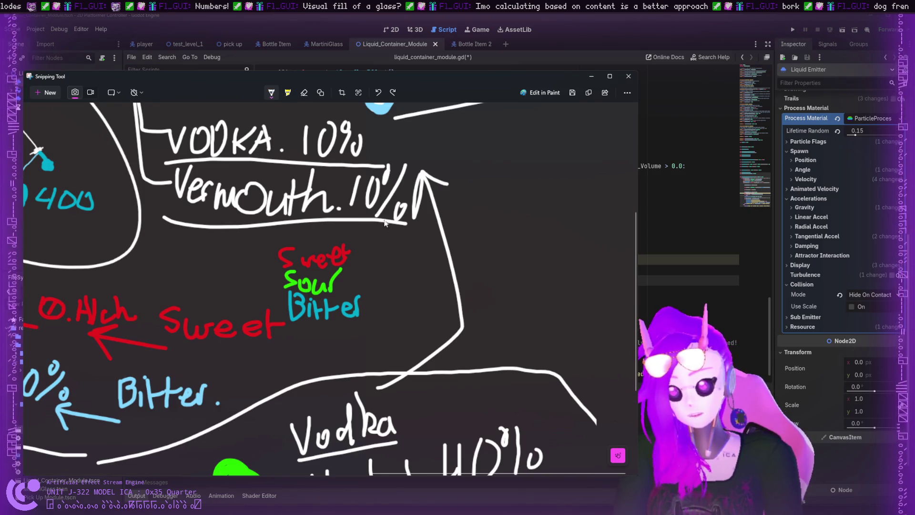
mouse_move(374, 249)
mouse_down()
mouse_move(365, 258)
mouse_move(388, 253)
mouse_up()
click(387, 259)
mouse_move(394, 235)
mouse_down()
mouse_move(392, 244)
mouse_move(409, 249)
mouse_up()
drag(418, 238, 425, 242)
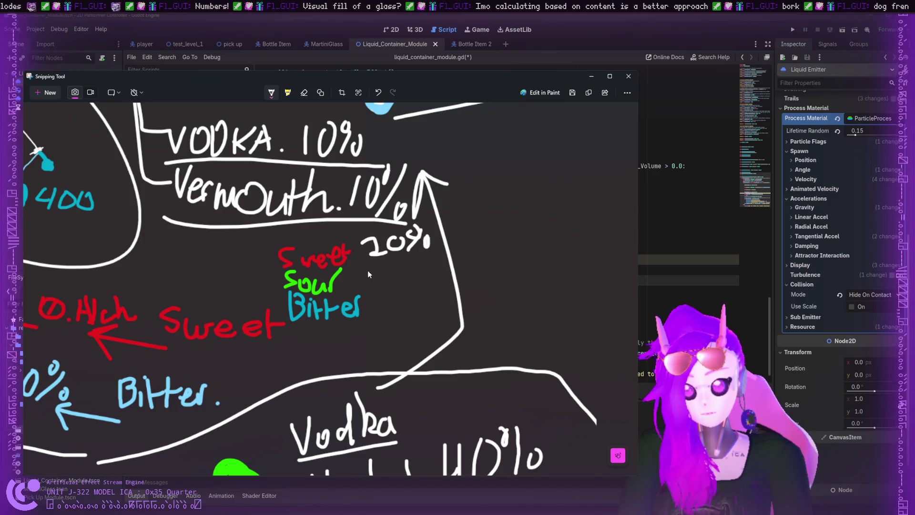
mouse_move(370, 268)
mouse_down()
mouse_move(405, 265)
mouse_move(422, 282)
mouse_up()
mouse_move(429, 275)
mouse_down()
mouse_move(416, 272)
mouse_move(387, 307)
mouse_move(411, 296)
mouse_move(418, 312)
mouse_move(538, 292)
mouse_up()
- Draw crossing lines forming an X to the right of the percentages
drag(432, 229, 558, 215)
drag(434, 229, 568, 289)
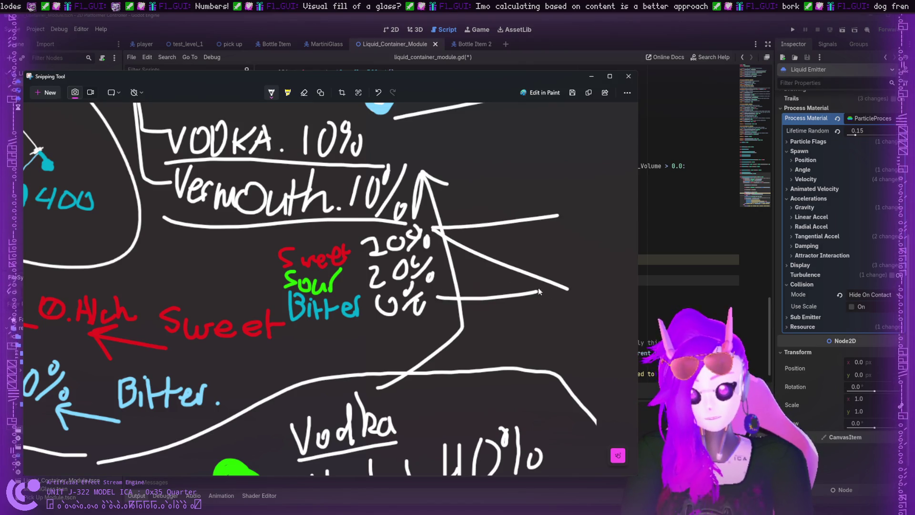
mouse_move(453, 289)
mouse_down()
mouse_move(568, 246)
mouse_move(570, 274)
mouse_move(580, 251)
mouse_move(572, 206)
mouse_up()
scroll(542, 255, down, 2)
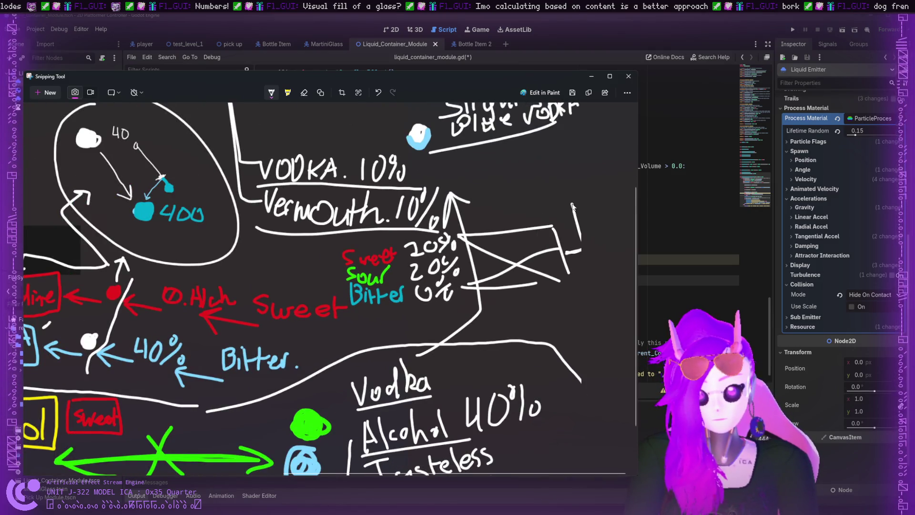
scroll(338, 322, down, 5)
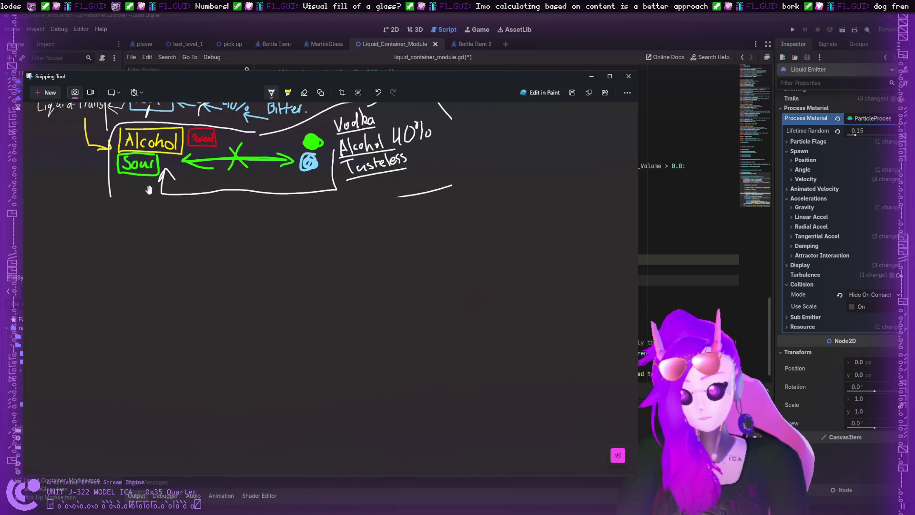
- Trace over the arrow from 40 to the cyan drop to bolden it, after undoing a cross
scroll(149, 189, up, 5)
scroll(166, 315, up, 3)
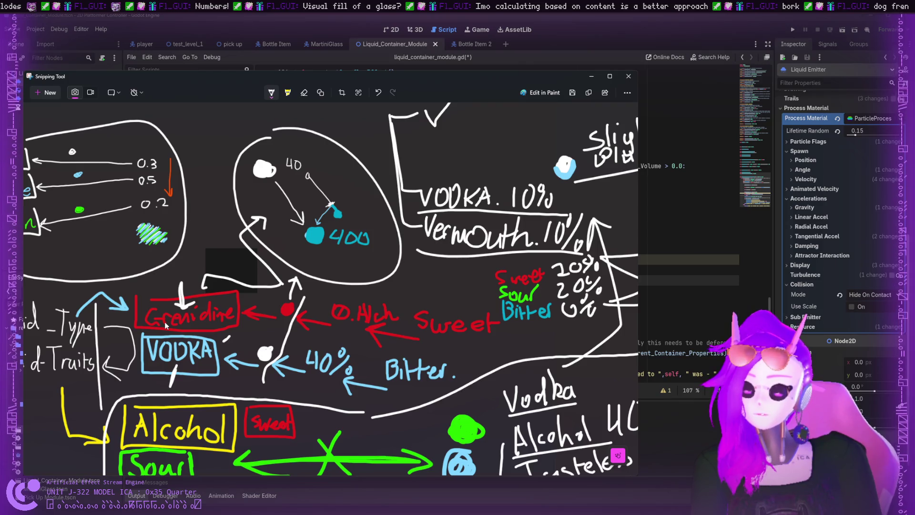
drag(273, 211, 304, 194)
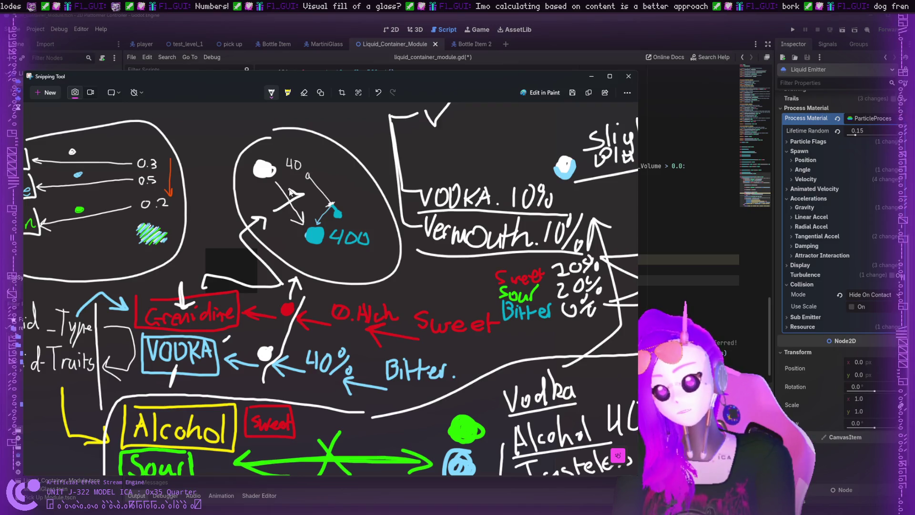
key(ctrl+z)
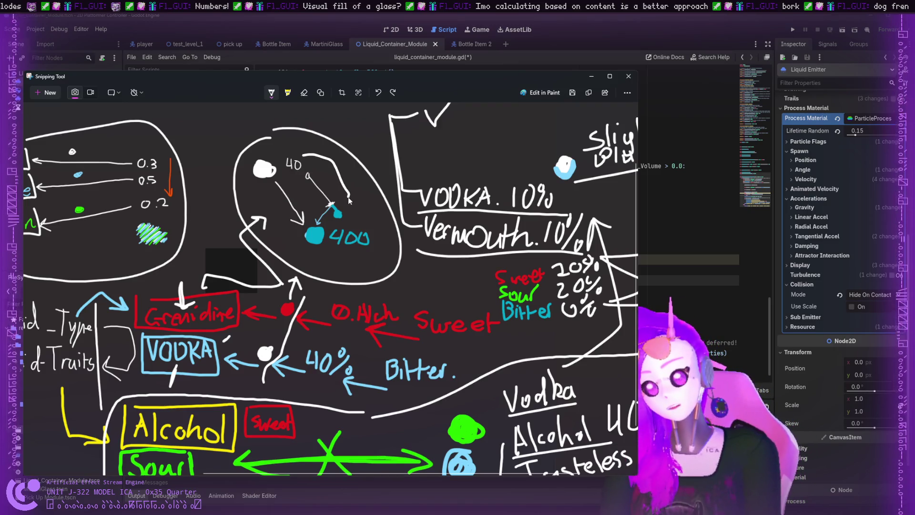
mouse_move(305, 152)
mouse_down()
mouse_move(334, 172)
mouse_move(348, 205)
mouse_move(334, 201)
mouse_up()
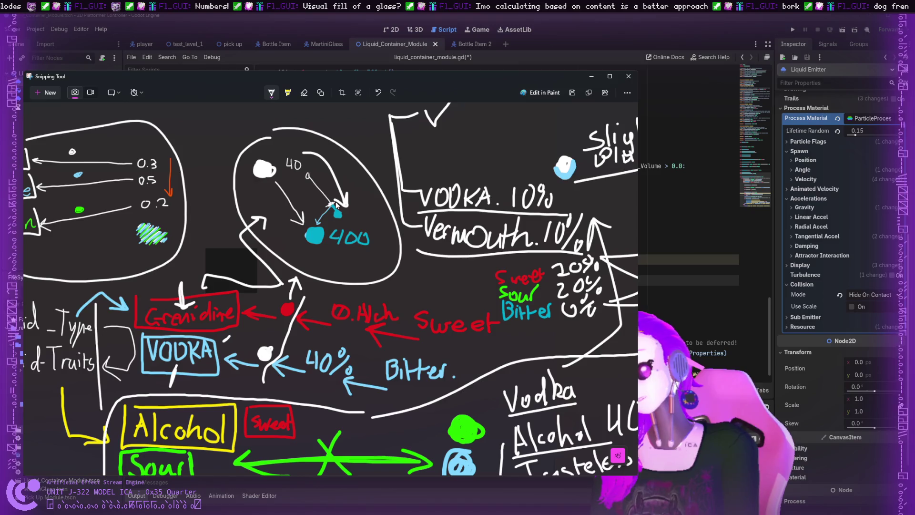
scroll(104, 199, down, 1)
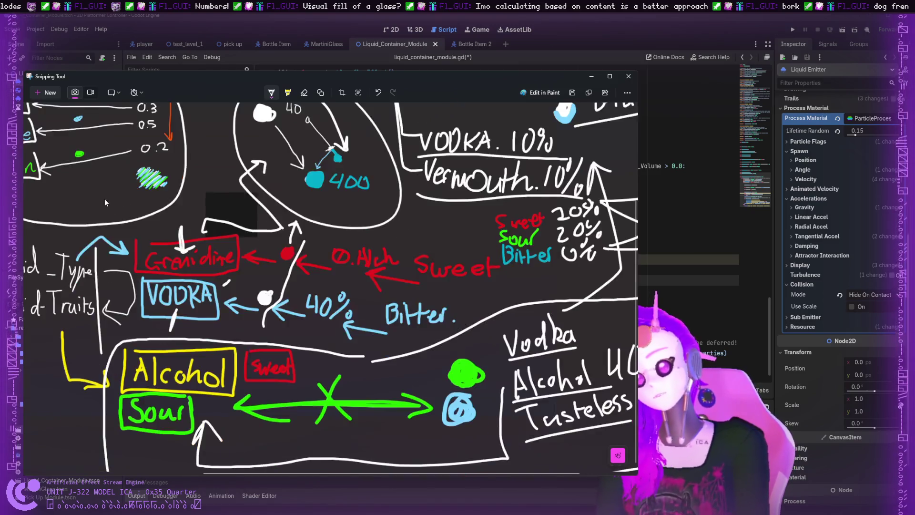
scroll(105, 199, up, 1)
- Pan left, draw a line down-left from the White row, and add an arrowhead by Liquid-Traits
drag(292, 474, 234, 475)
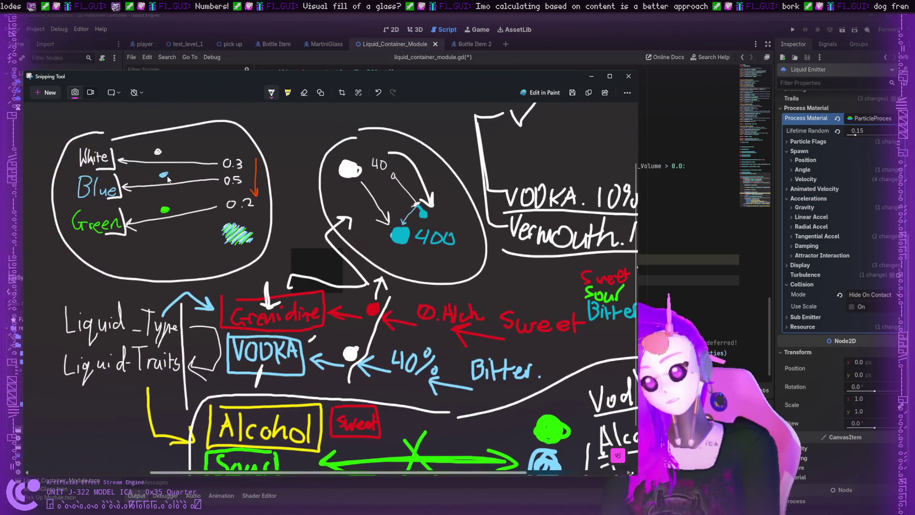
mouse_move(120, 151)
mouse_down()
mouse_move(135, 241)
mouse_move(73, 247)
mouse_up()
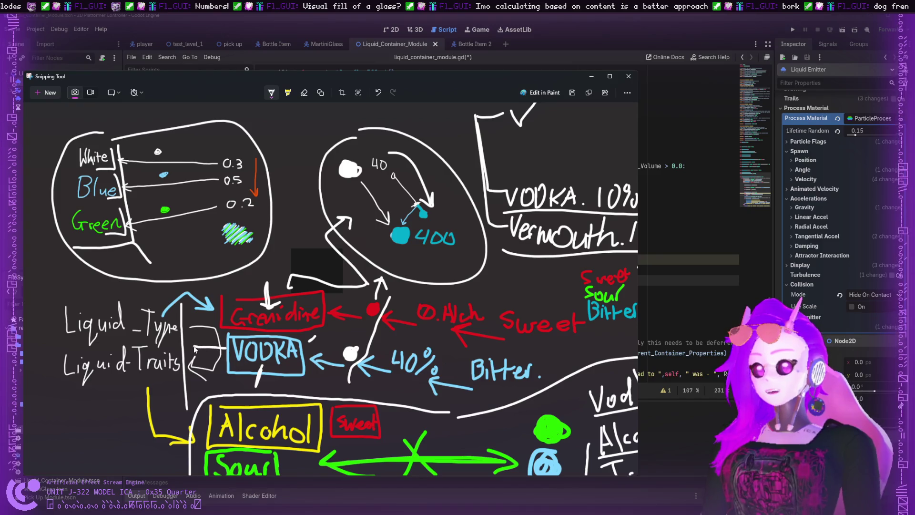
drag(207, 337, 196, 351)
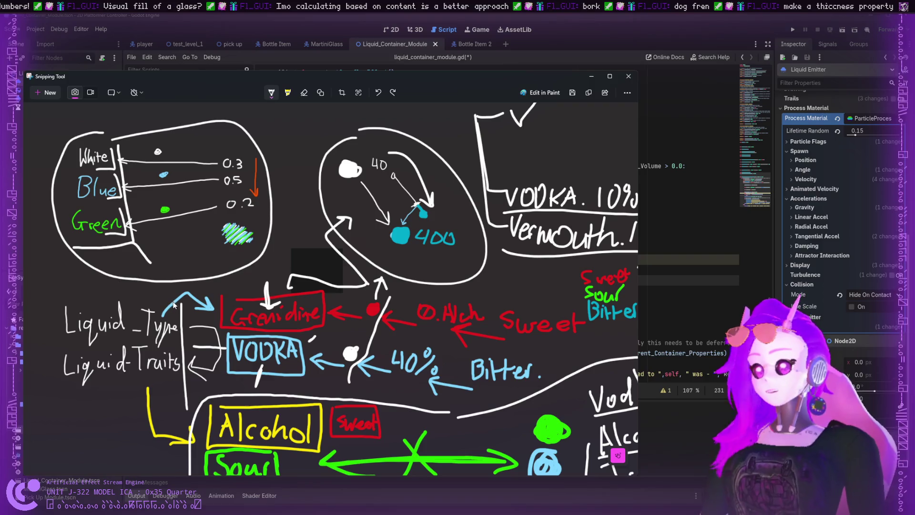
scroll(170, 314, down, 2)
- Draw and redraw a line from VODKA toward Liquid-Traits, then undo the stray left bracket and arrowhead
scroll(170, 313, up, 2)
scroll(170, 297, down, 1)
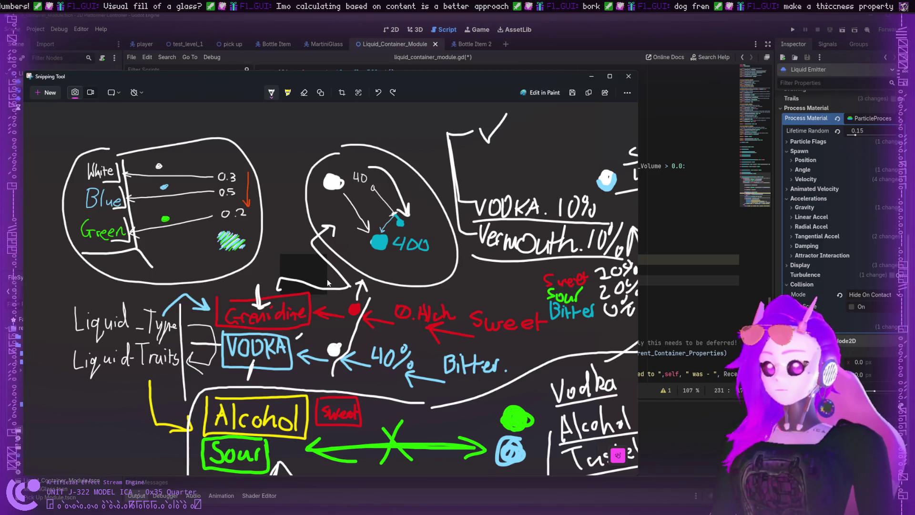
scroll(327, 282, down, 3)
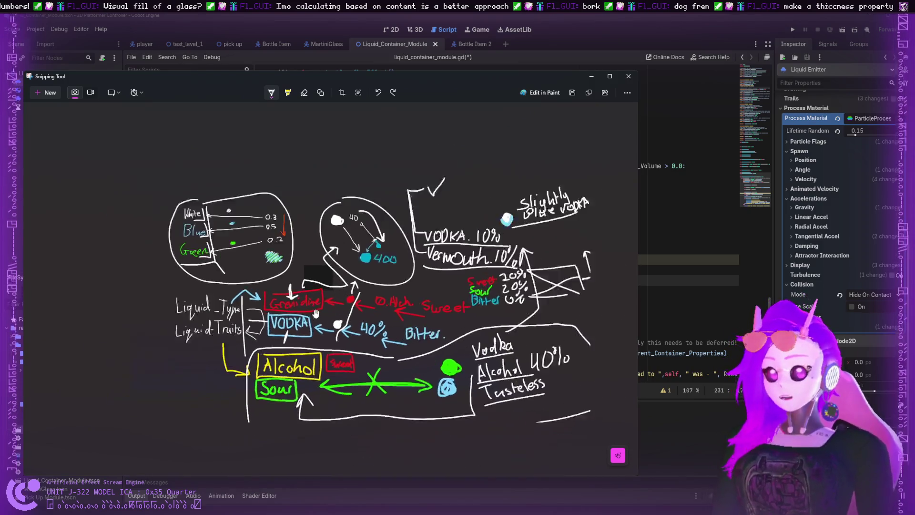
scroll(241, 333, up, 2)
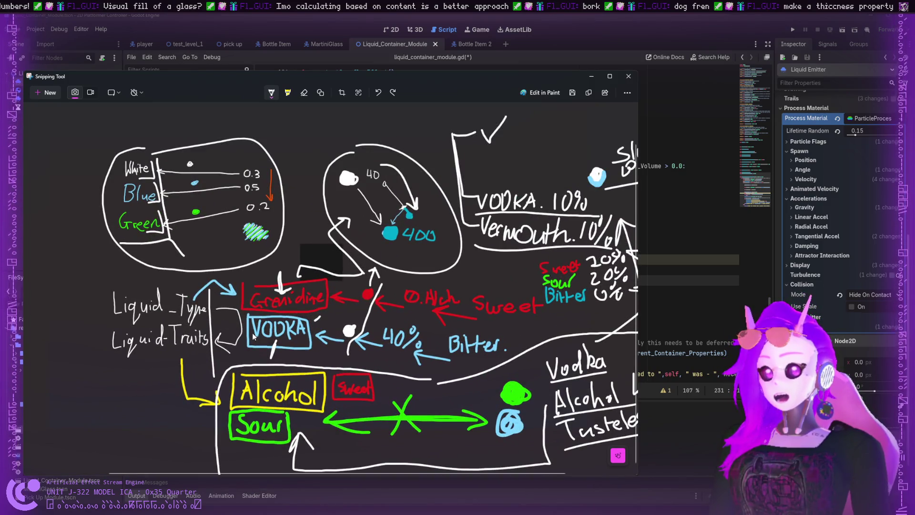
drag(255, 335, 224, 359)
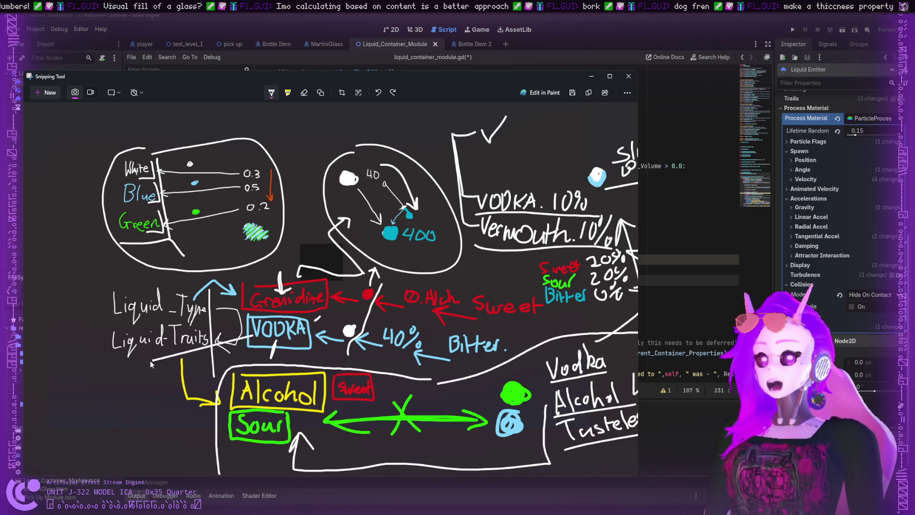
key(ctrl+z)
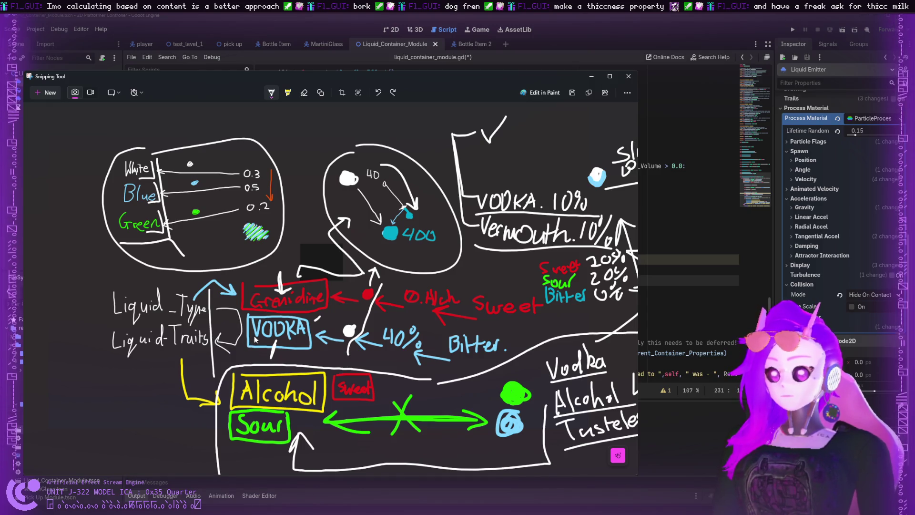
mouse_move(257, 336)
mouse_down()
mouse_move(225, 361)
mouse_move(101, 367)
mouse_move(82, 326)
mouse_move(80, 280)
mouse_move(68, 283)
mouse_move(94, 287)
mouse_up()
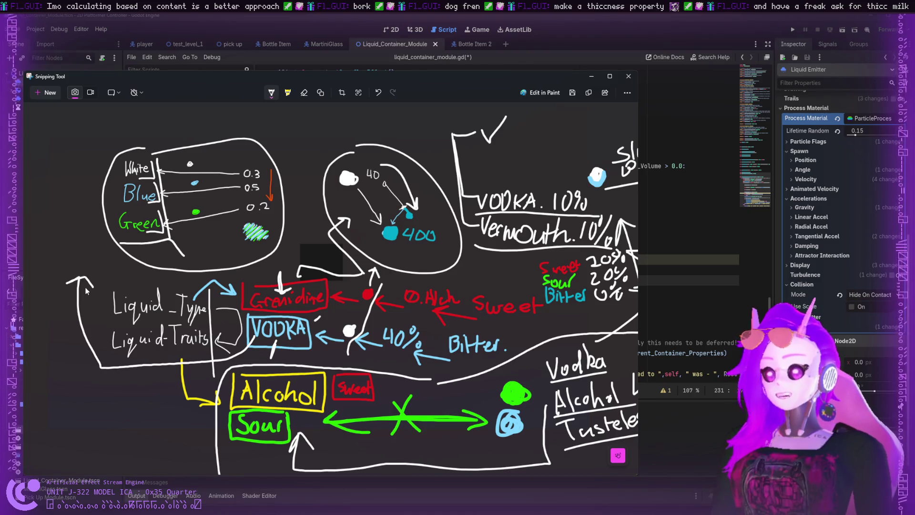
key(ctrl+z)
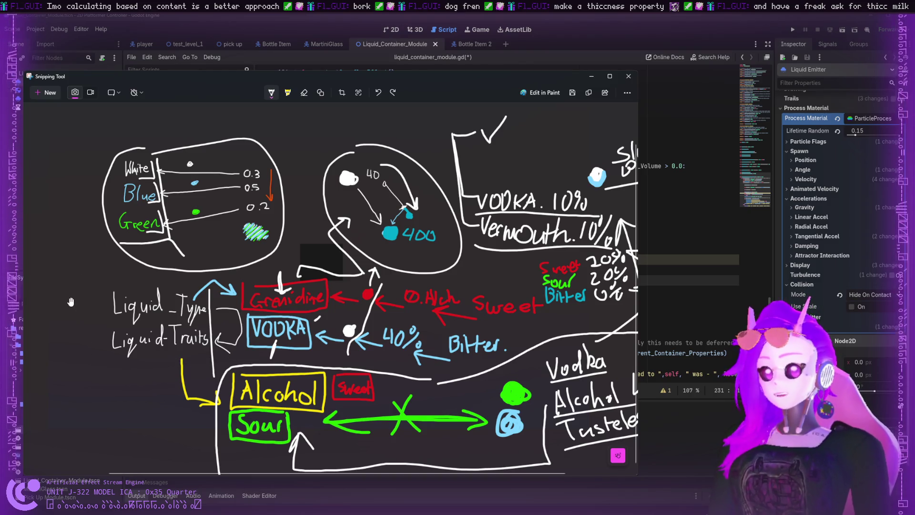
scroll(205, 312, down, 1)
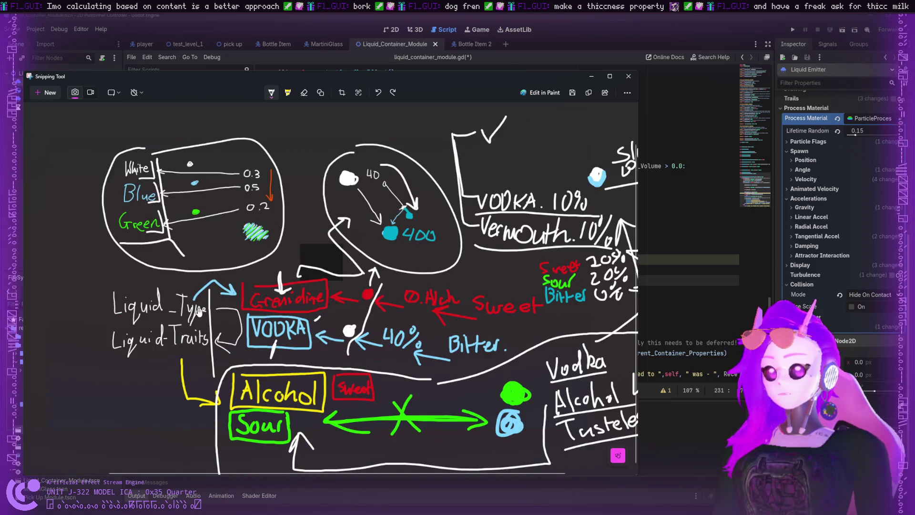
scroll(205, 314, down, 1)
scroll(260, 328, up, 1)
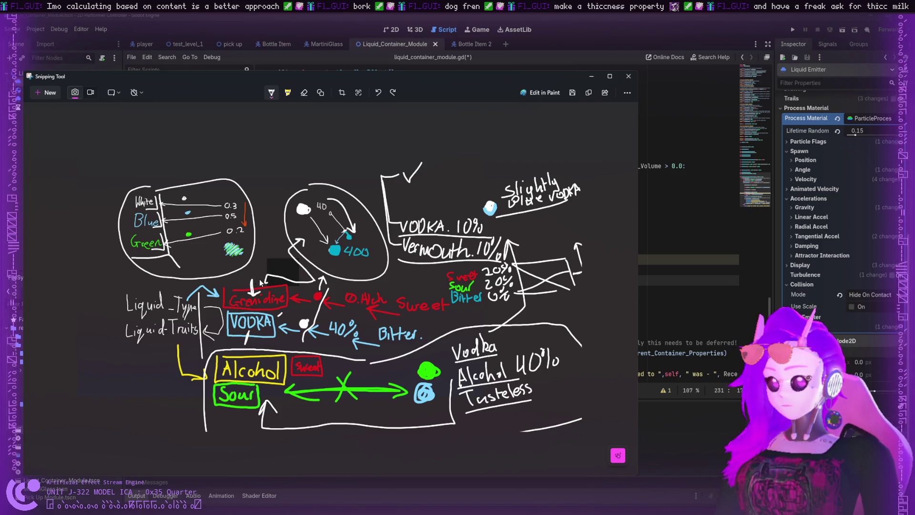
mouse_move(260, 282)
mouse_down()
mouse_move(276, 195)
mouse_move(250, 178)
mouse_move(291, 166)
mouse_move(178, 149)
mouse_move(340, 143)
mouse_move(274, 152)
mouse_move(154, 144)
mouse_up()
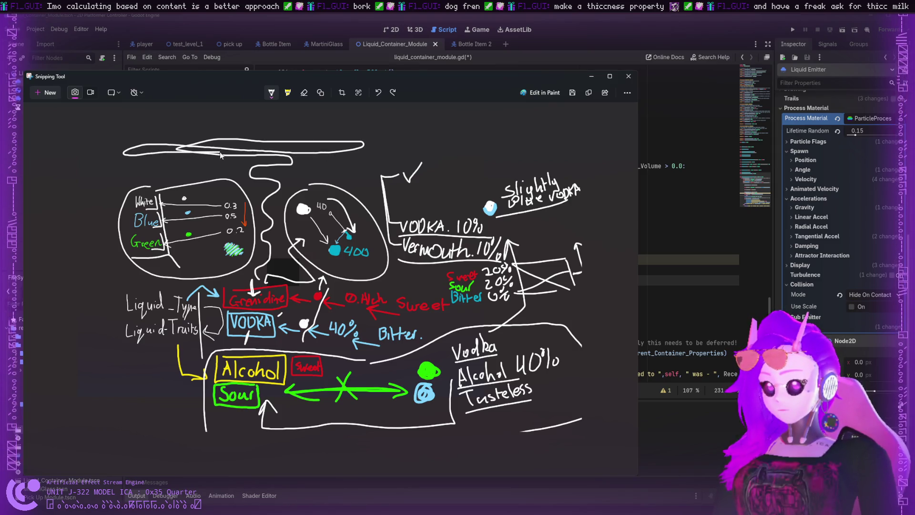
drag(219, 152, 349, 162)
key(ctrl+z)
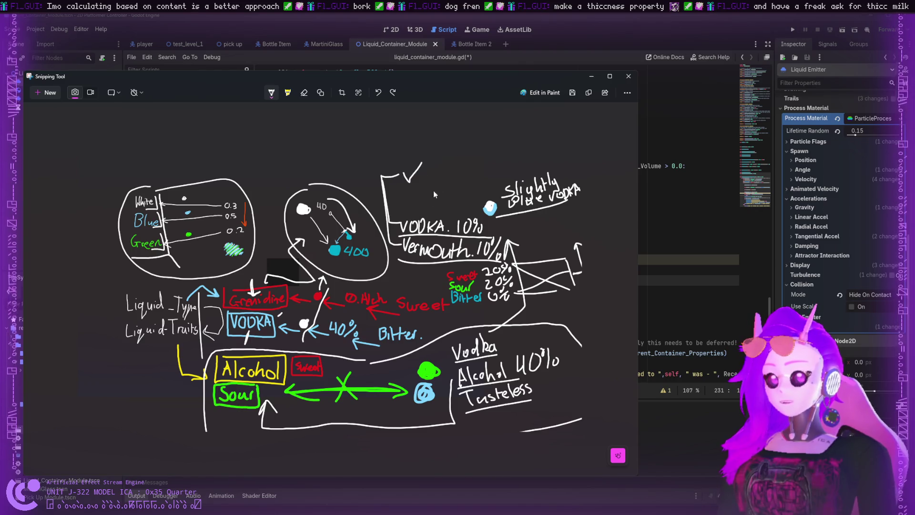
ctrl+scroll(259, 334, up, 3)
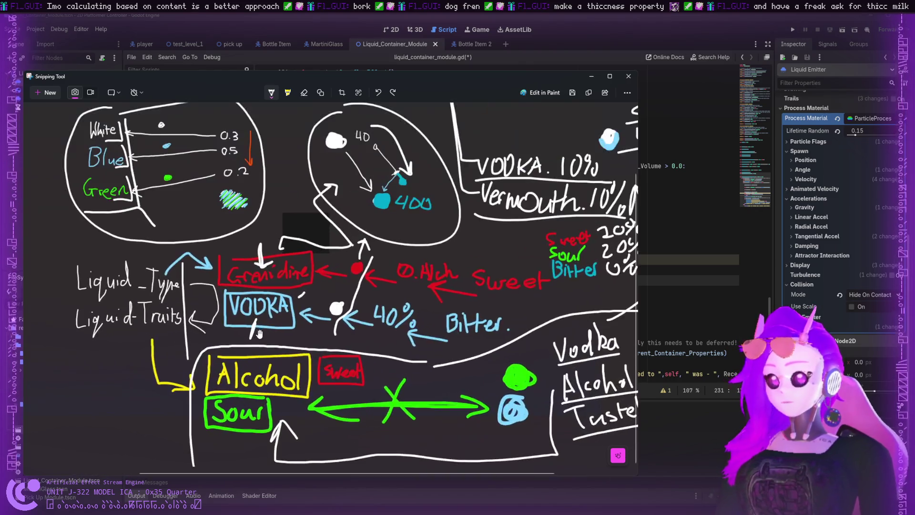
ctrl+scroll(259, 333, up, 2)
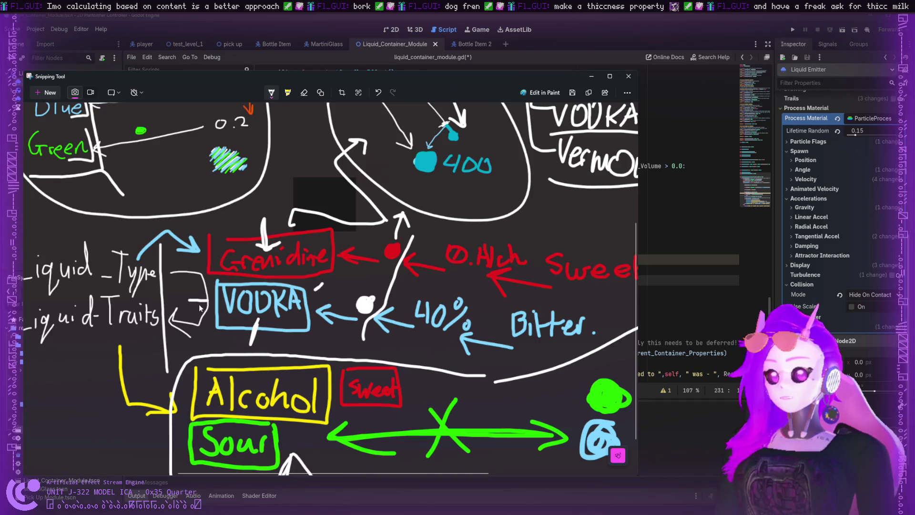
key(ctrl+z)
ctrl+scroll(168, 310, down, 5)
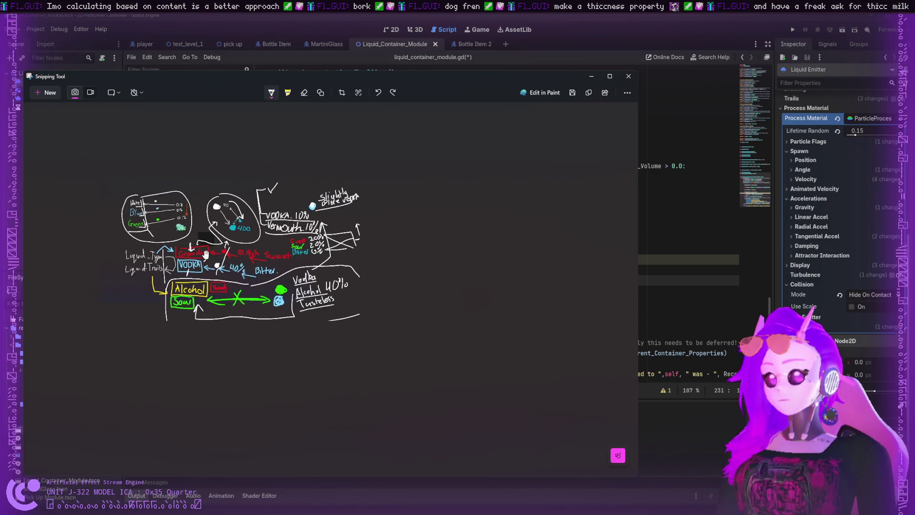
ctrl+scroll(207, 220, up, 2)
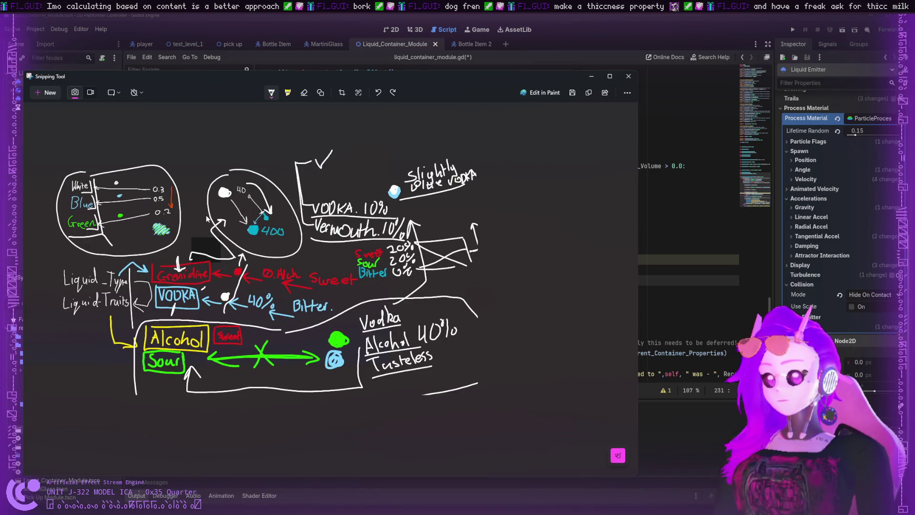
ctrl+scroll(186, 166, up, 3)
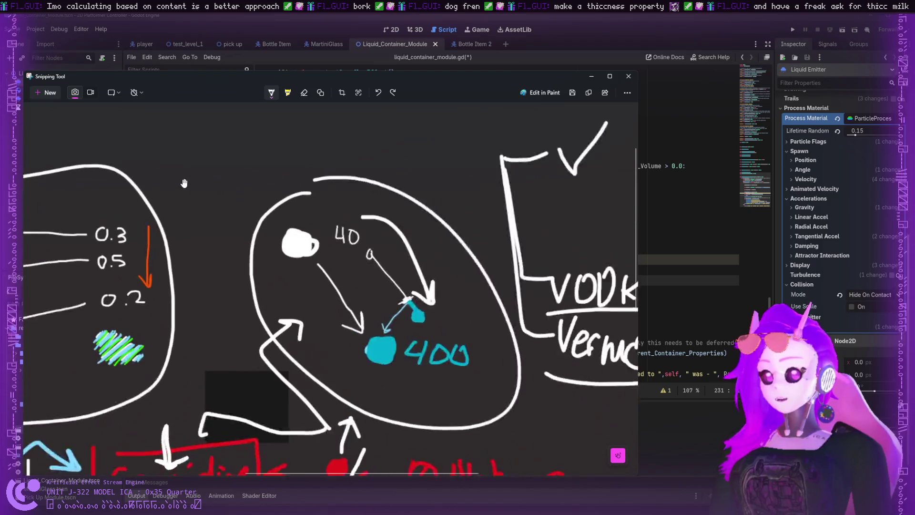
- Handwrite the name Belvedeir above the left circles, fixing stray letters, and underline it
scroll(184, 183, up, 1)
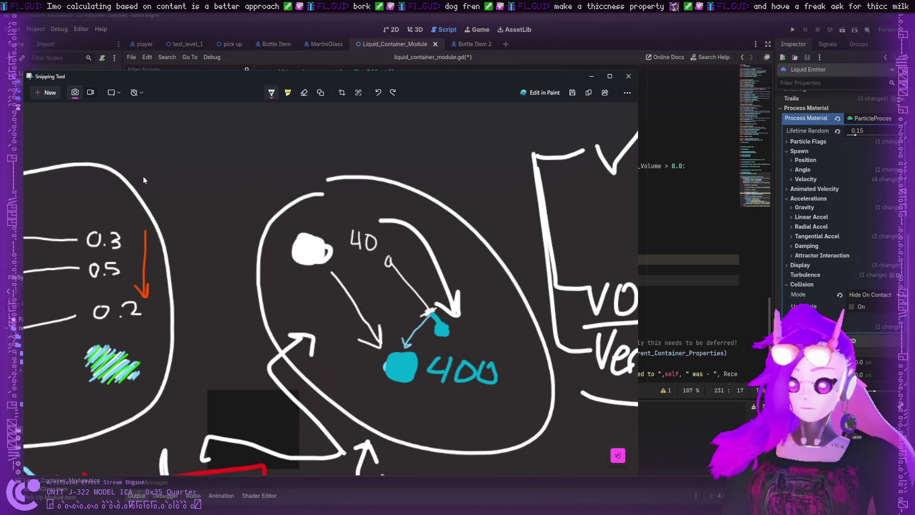
mouse_move(153, 162)
mouse_down()
mouse_move(182, 165)
mouse_move(202, 190)
mouse_up()
mouse_move(208, 149)
mouse_down()
mouse_move(212, 188)
mouse_move(242, 166)
mouse_move(256, 186)
mouse_move(299, 167)
mouse_move(300, 185)
mouse_move(309, 184)
mouse_move(328, 168)
mouse_up()
click(311, 155)
key(ctrl+z)
key(ctrl+z)
key(ctrl+z)
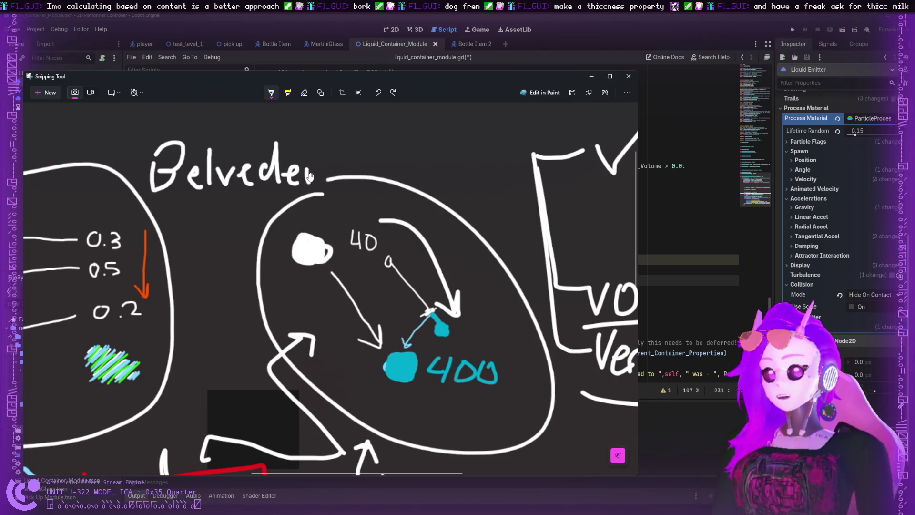
key(ctrl+z)
mouse_move(315, 167)
mouse_down()
mouse_move(316, 185)
mouse_move(338, 166)
mouse_move(355, 173)
mouse_up()
click(309, 149)
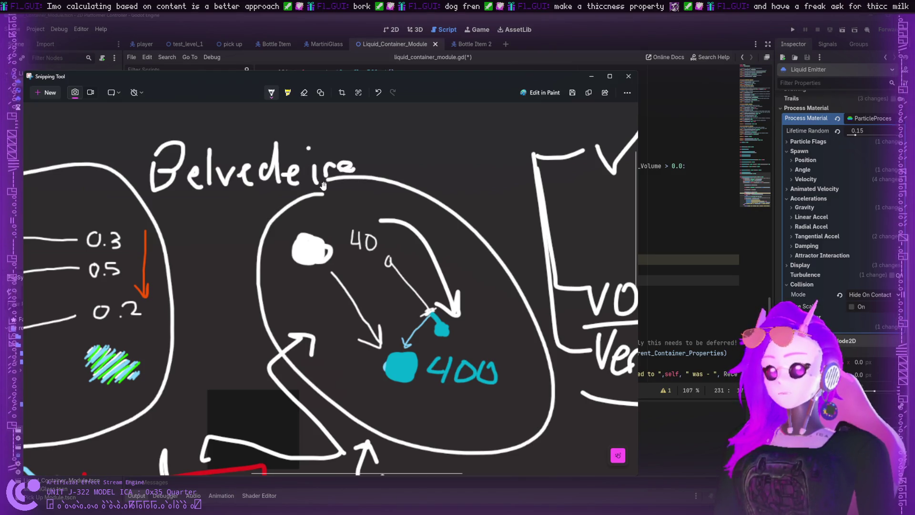
key(ctrl+z)
drag(154, 201, 324, 193)
- Write VOOKA beneath the underlined name, with a short line to its left
mouse_move(181, 204)
mouse_down()
mouse_move(187, 221)
mouse_move(200, 204)
mouse_move(204, 235)
mouse_move(215, 210)
mouse_move(221, 236)
mouse_move(238, 213)
mouse_move(244, 234)
mouse_move(247, 225)
mouse_up()
key(ctrl+z)
mouse_move(247, 225)
mouse_down()
mouse_move(260, 235)
mouse_move(273, 201)
mouse_move(285, 233)
mouse_up()
drag(265, 220, 279, 219)
mouse_move(167, 221)
mouse_down()
mouse_move(127, 227)
mouse_move(133, 194)
mouse_up()
- Draw a diagonal connector and a line up toward 0.3, discarding the extra arrow near the name
scroll(177, 215, down, 3)
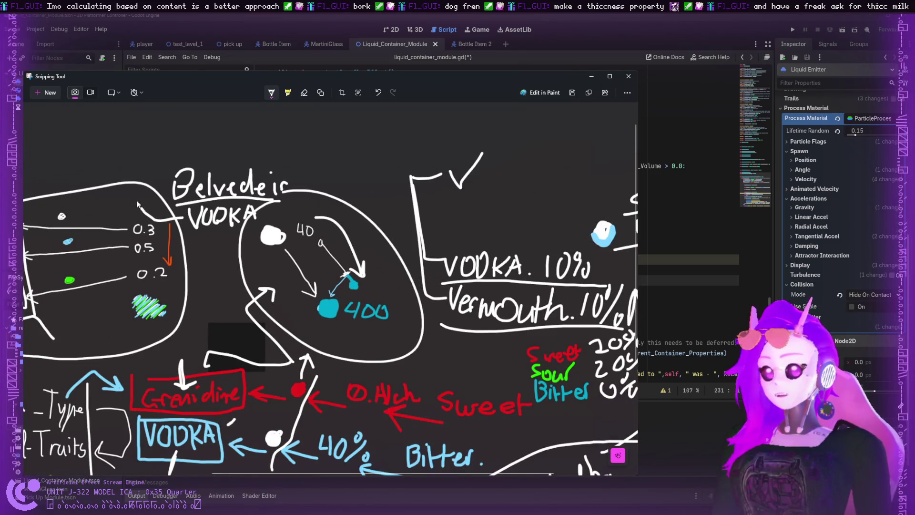
drag(160, 223, 188, 223)
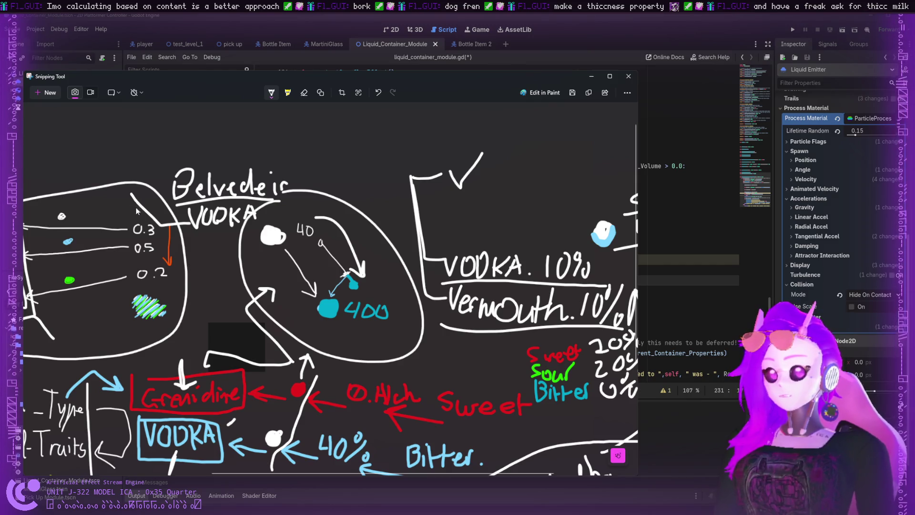
key(ctrl+z)
key(ctrl+z)
mouse_move(127, 198)
mouse_down()
mouse_move(169, 229)
mouse_move(181, 225)
mouse_up()
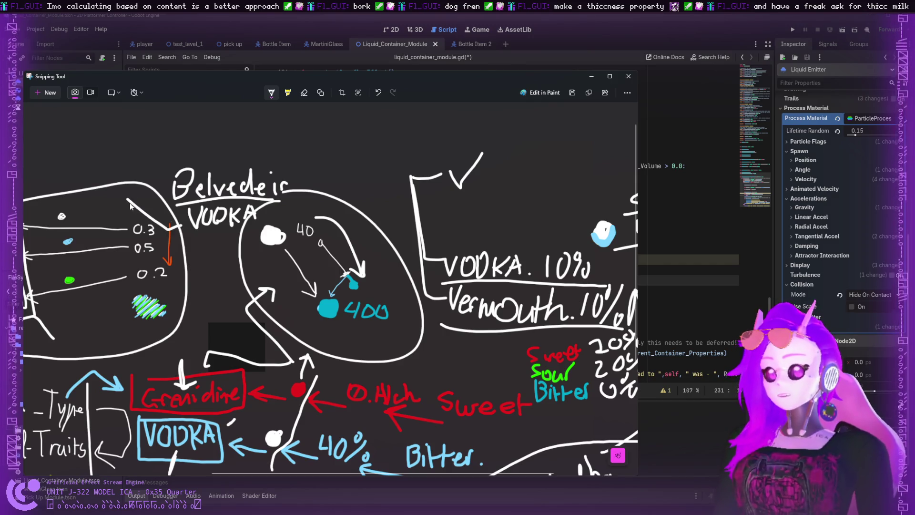
mouse_move(136, 199)
mouse_down()
mouse_move(80, 193)
mouse_move(53, 177)
mouse_up()
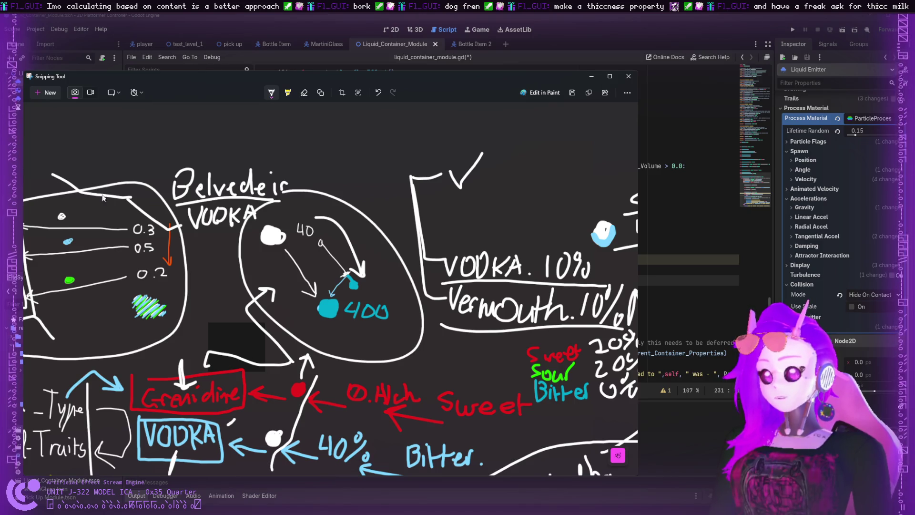
mouse_move(126, 197)
mouse_down()
mouse_move(164, 192)
mouse_move(153, 187)
mouse_move(161, 197)
mouse_up()
key(ctrl+z)
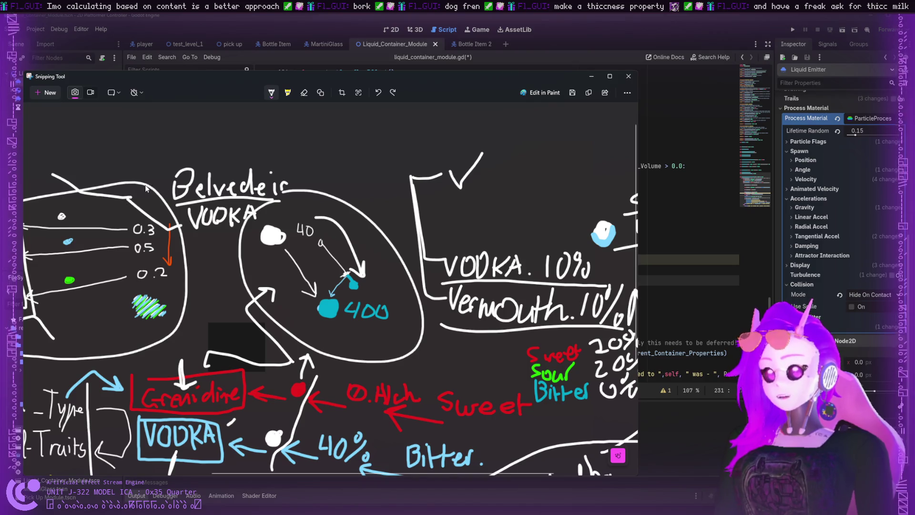
- Add a short stroke near the Belvedeir label and a horizontal line, dropping the vertical one
mouse_move(170, 195)
mouse_down()
mouse_move(157, 189)
mouse_move(167, 198)
mouse_up()
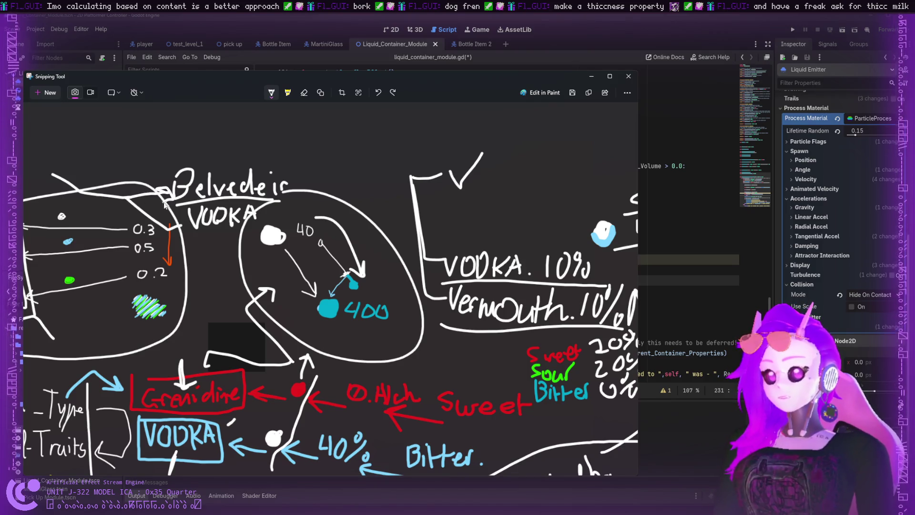
mouse_move(185, 237)
mouse_down()
mouse_move(264, 233)
mouse_move(225, 302)
mouse_up()
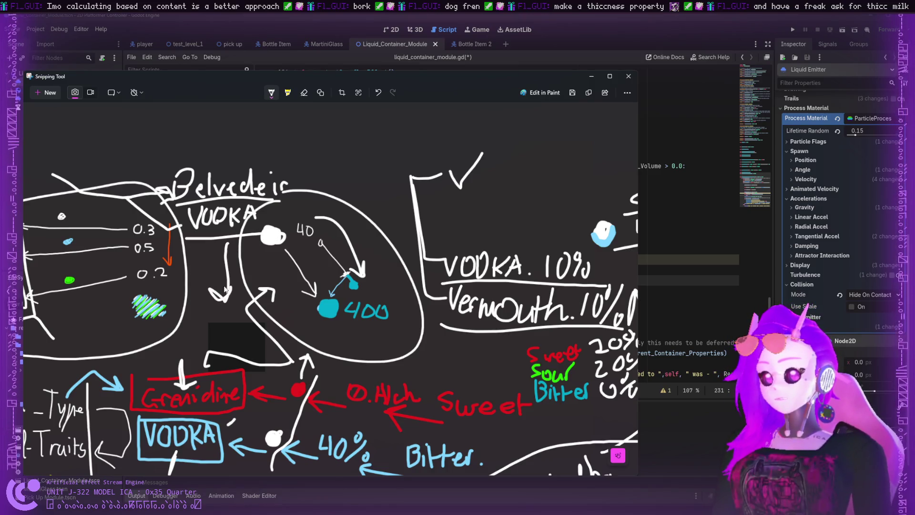
key(ctrl+z)
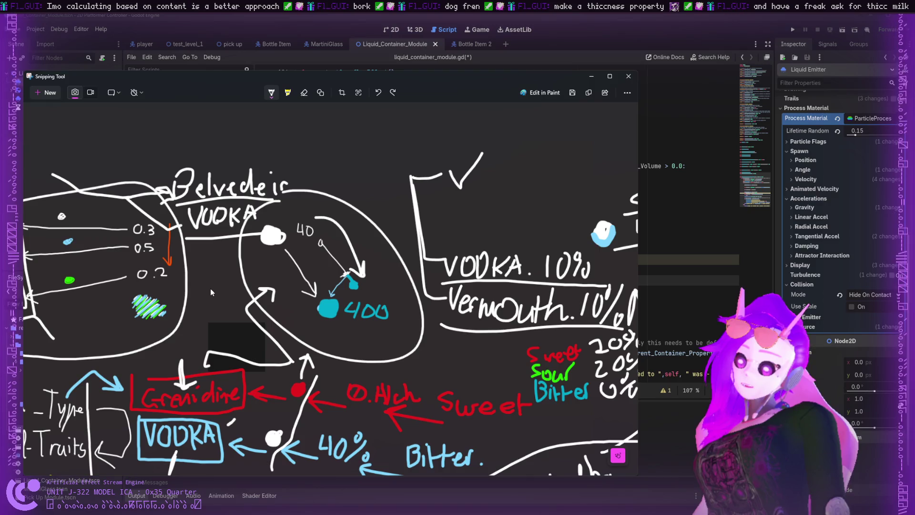
scroll(210, 287, down, 1)
scroll(183, 248, up, 1)
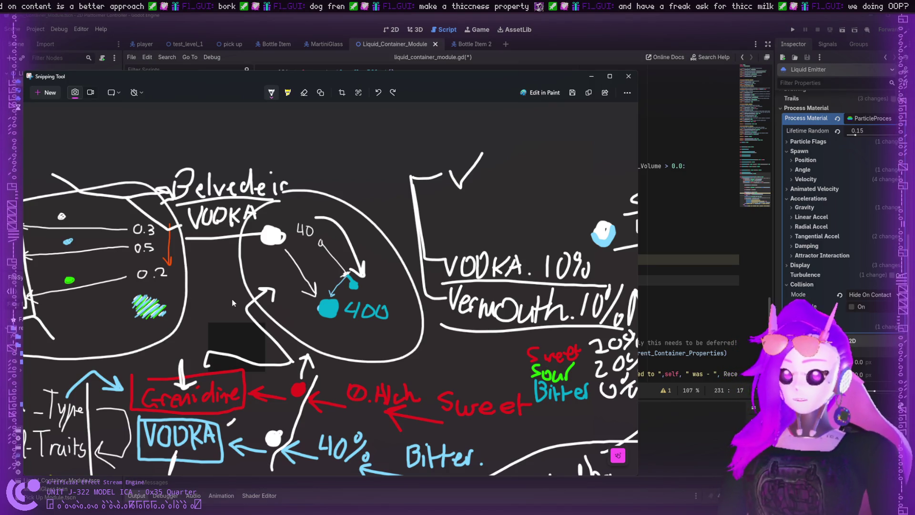
- Draw a downward arrow under the VODKA label and minimize Snipping Tool to reveal the Godot script
scroll(298, 191, down, 5)
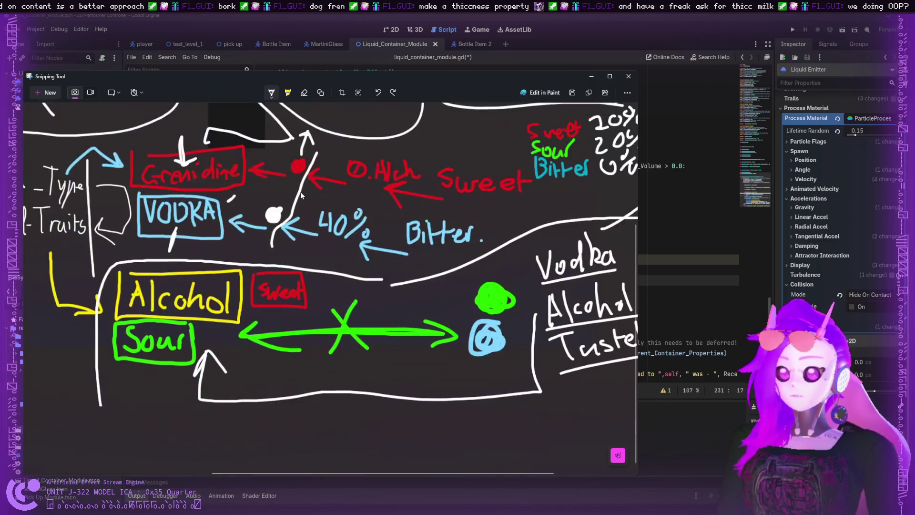
scroll(298, 195, up, 5)
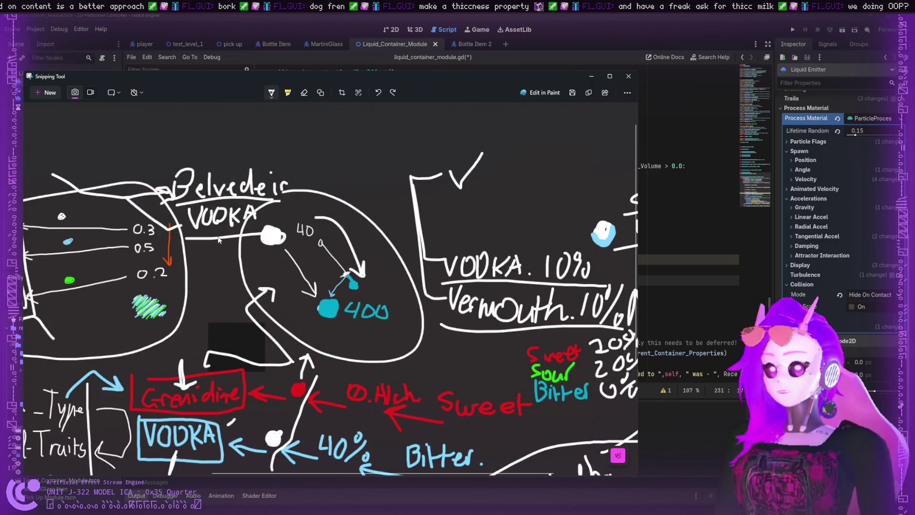
drag(219, 238, 210, 284)
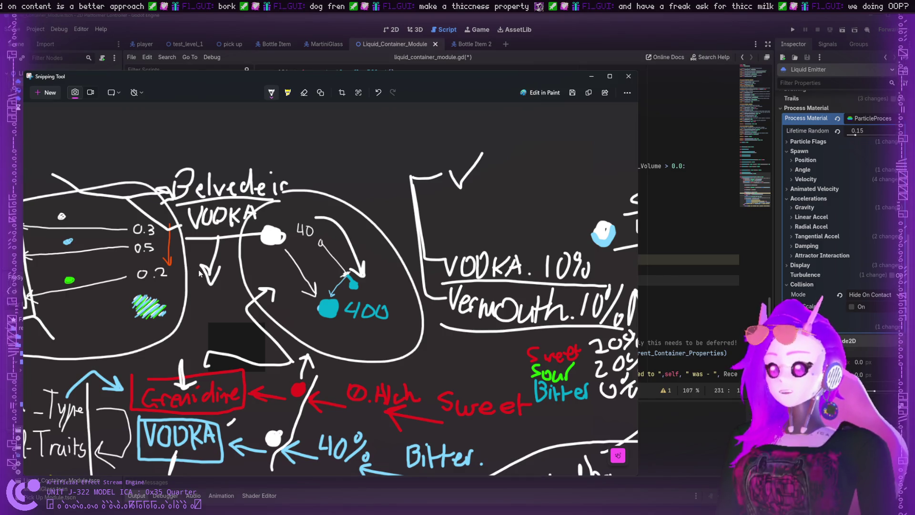
click(592, 76)
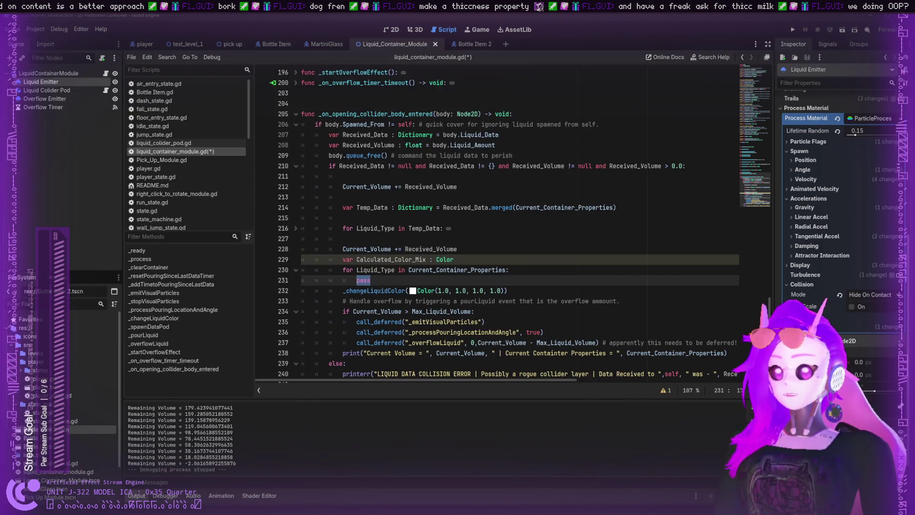
- Open a new indented line above pass on line 231 inside the Current_Container_Properties loop
scroll(504, 223, down, 1)
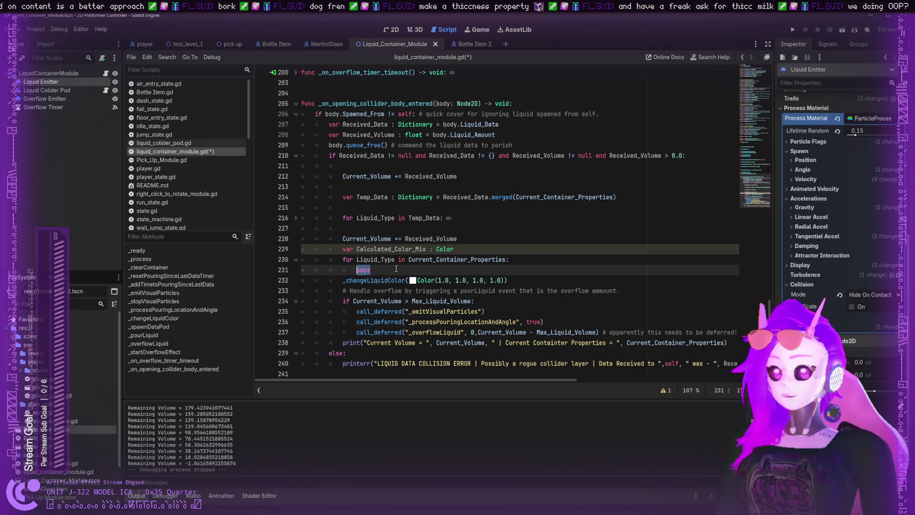
click(357, 270)
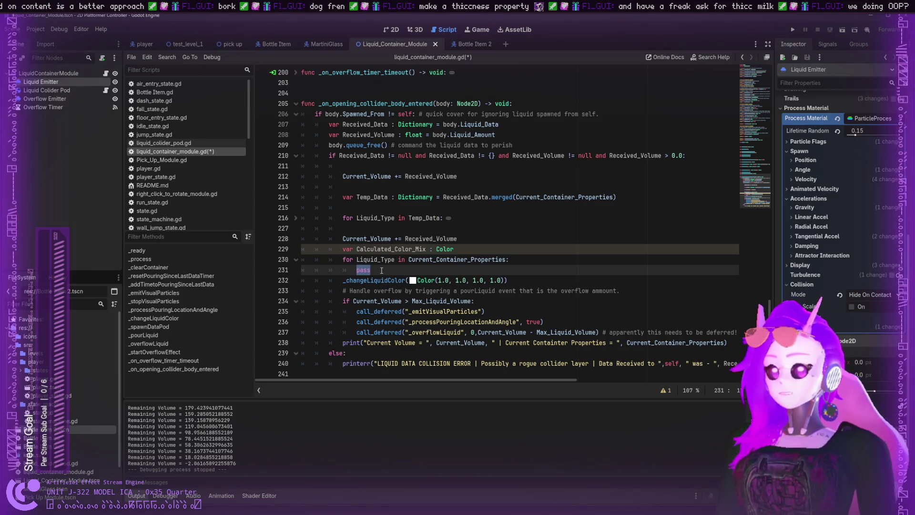
click(358, 270)
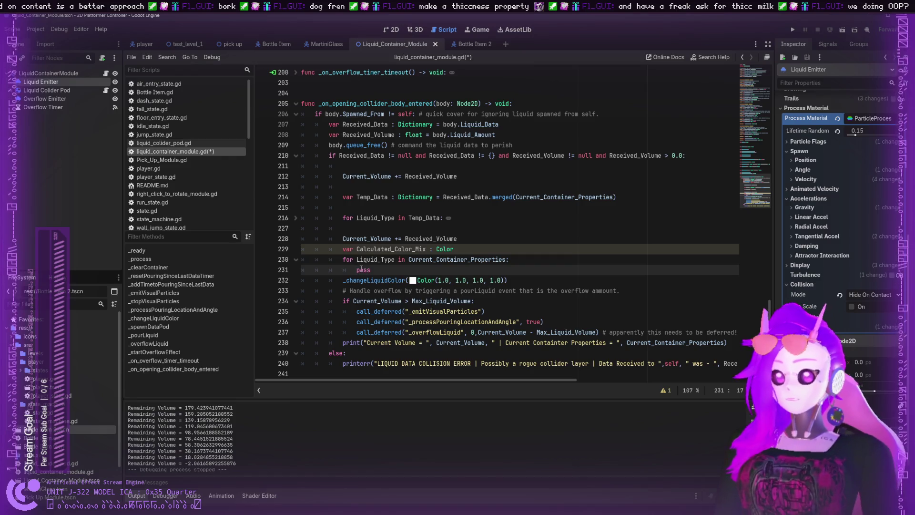
key(Return)
key(Up)
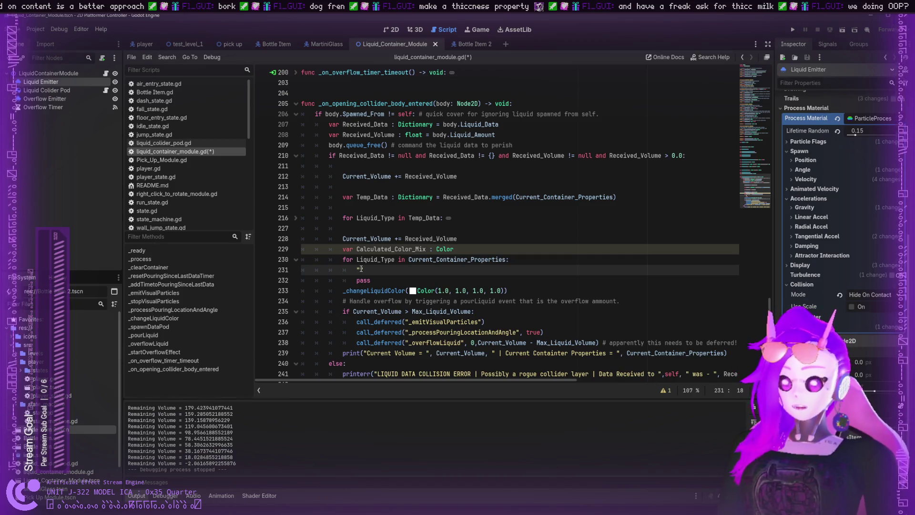
text(blue)
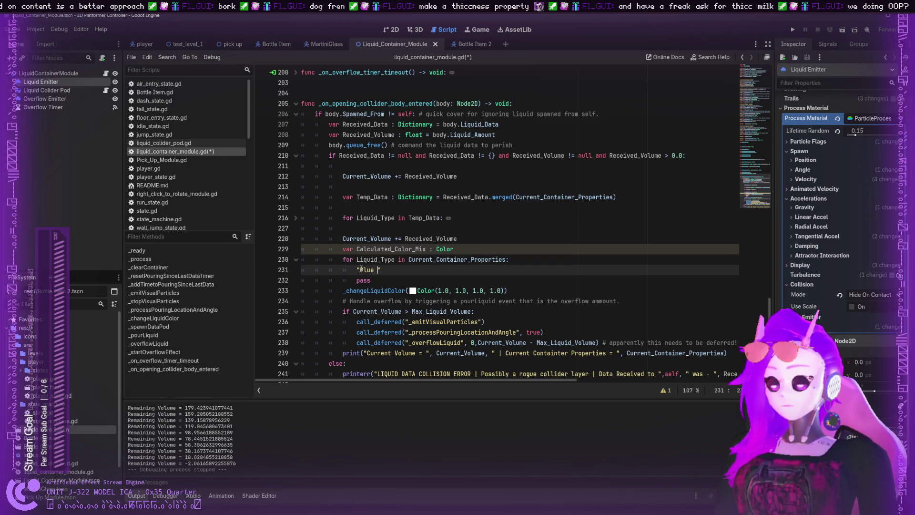
text(Li)
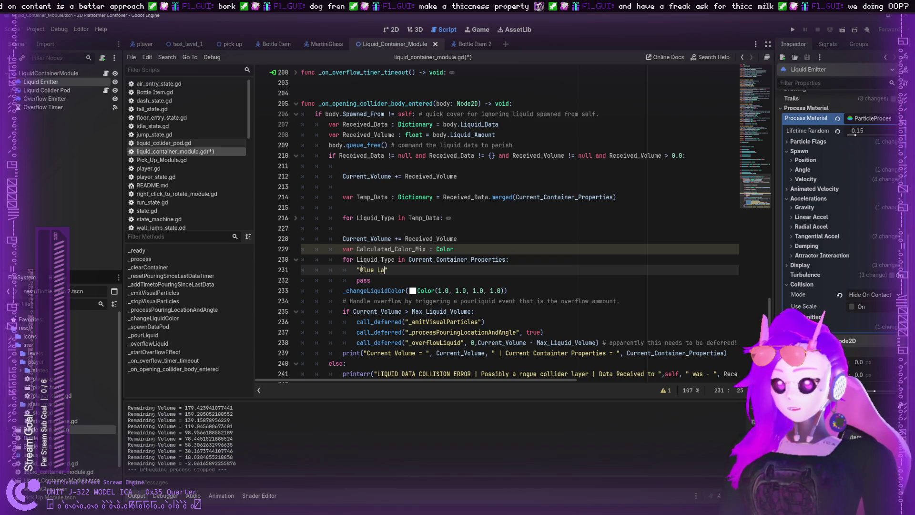
text(ve)
key(BackSpace)
key(BackSpace)
key(BackSpace)
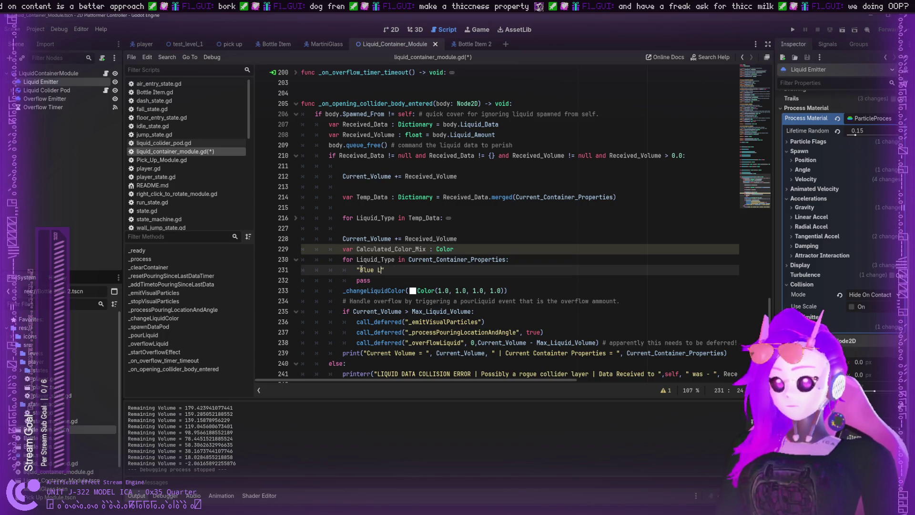
key(BackSpace)
key(BackSpace)
key(BackSpace)
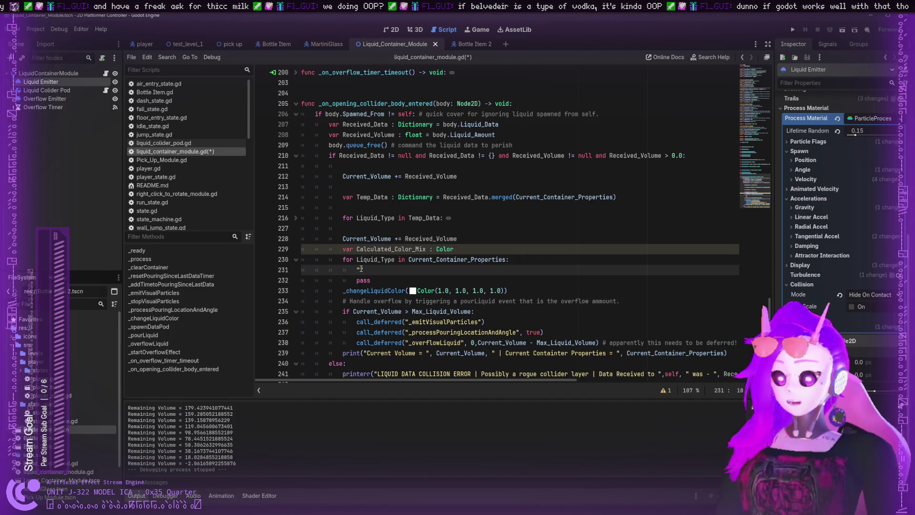
- Type the placeholder 'Belvadier'.type() on the new line and select the expression
text(Bel)
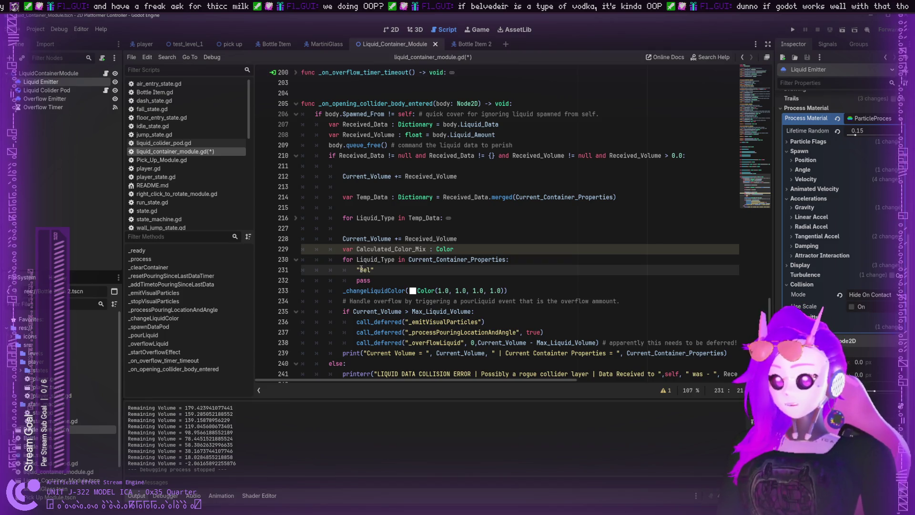
text(vadier)
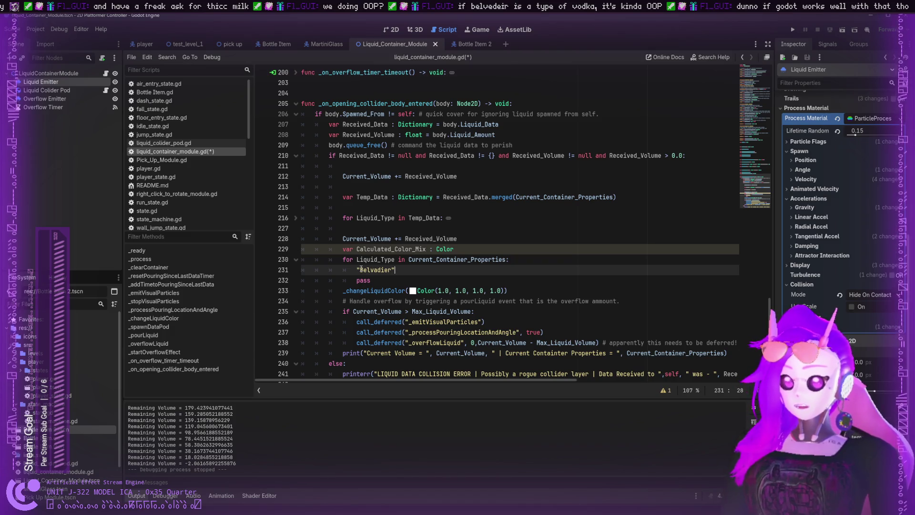
key(Return)
key(BackSpace)
key(BackSpace)
key(BackSpace)
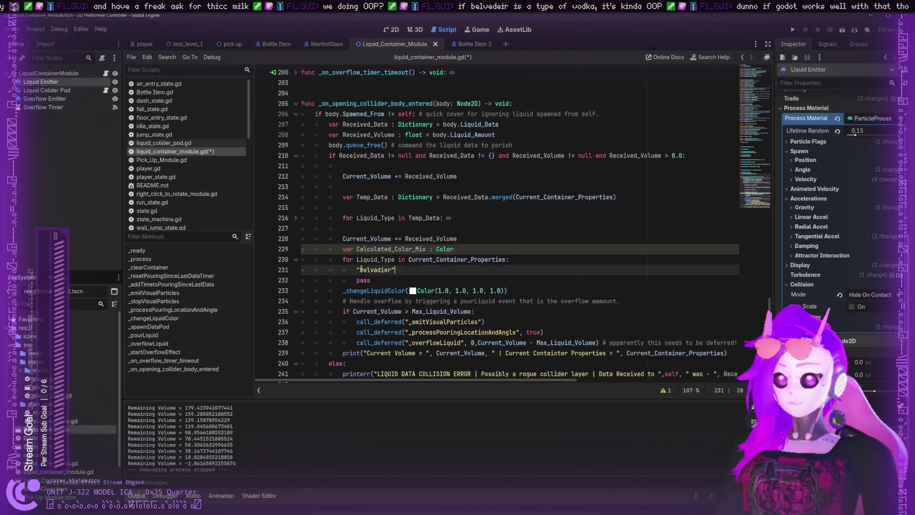
text(")
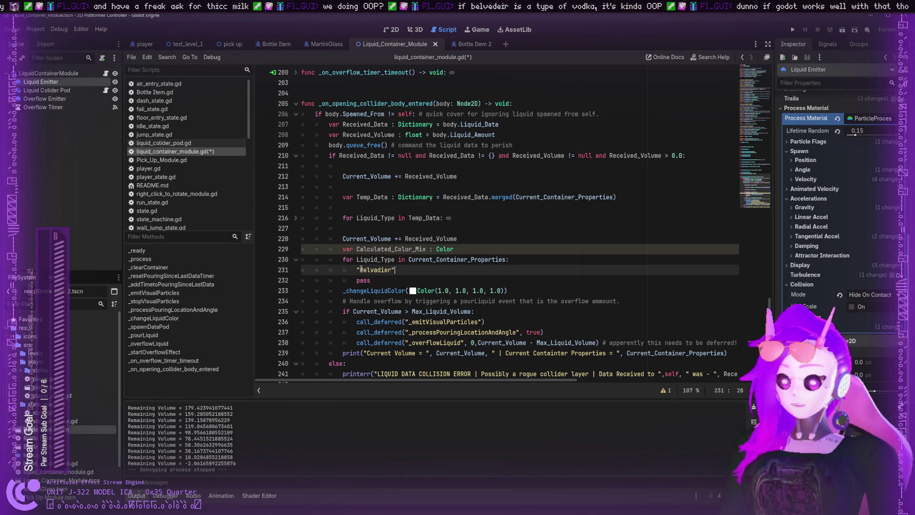
text(.)
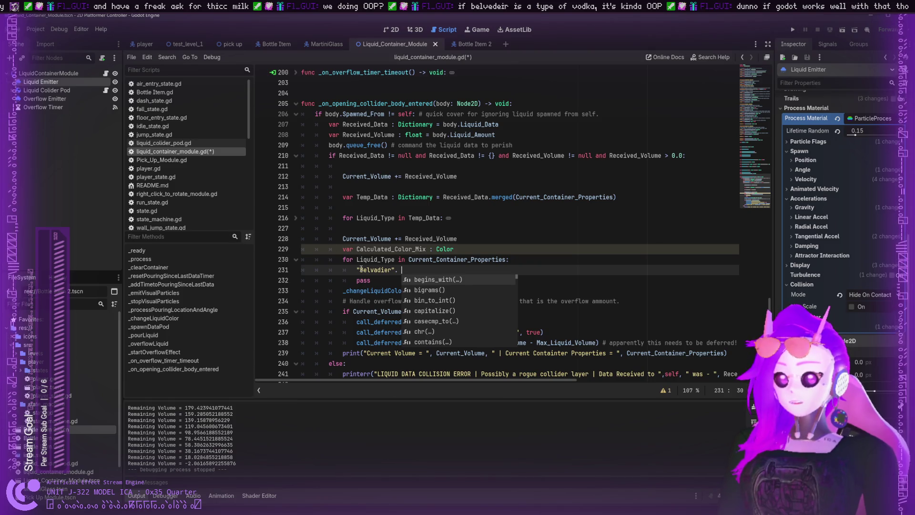
key(BackSpace)
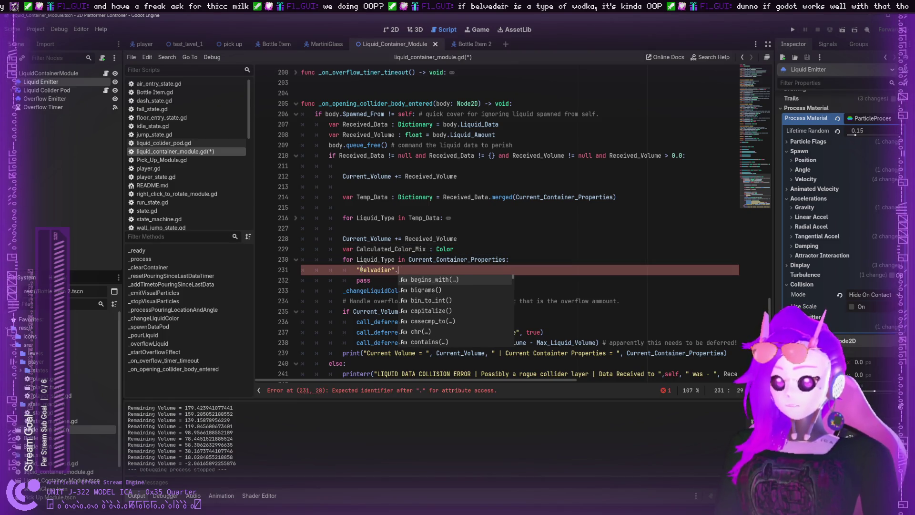
text(type)
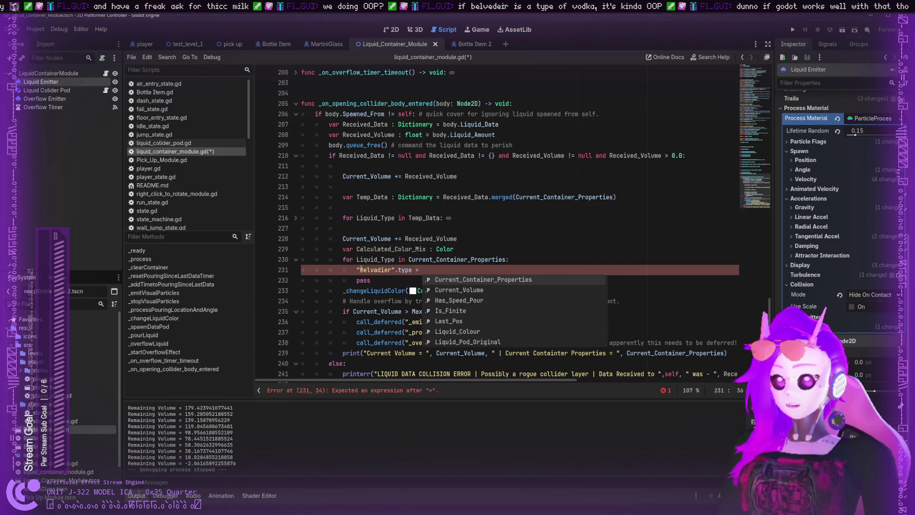
text(()
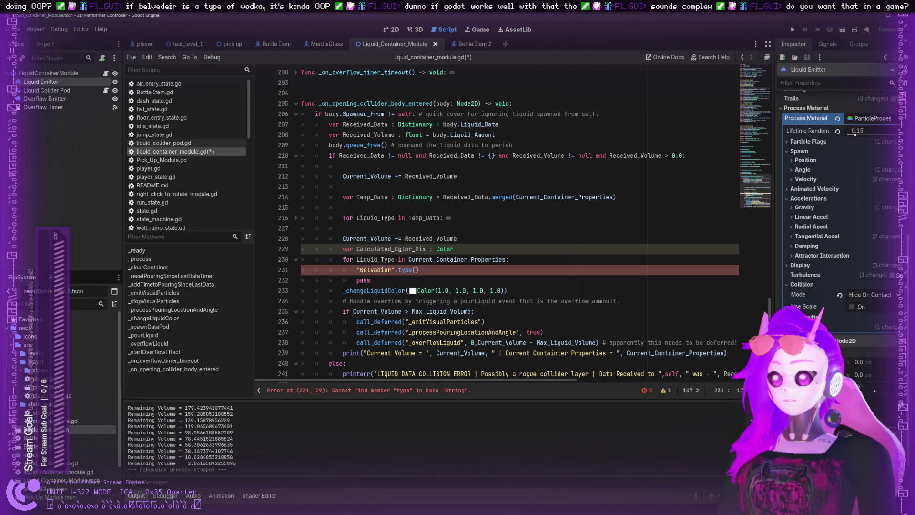
drag(420, 271, 360, 270)
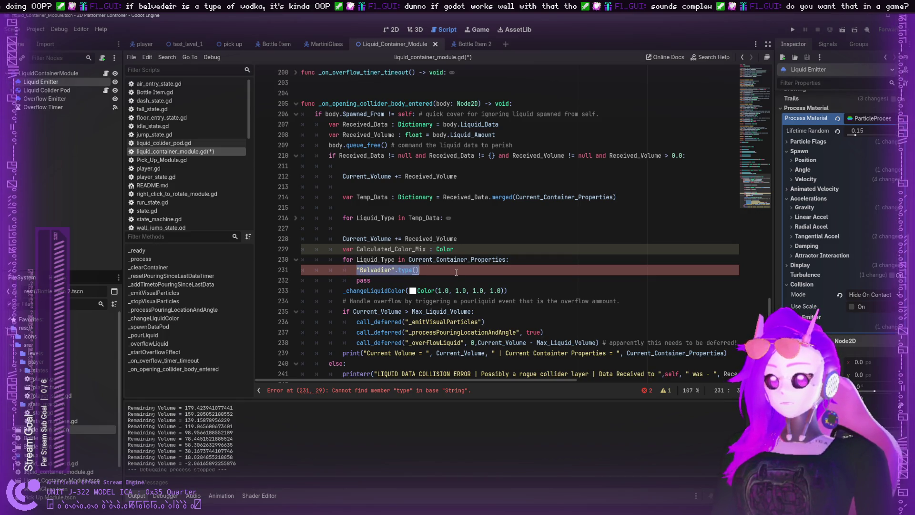
- Move the caret around line 231 and try selecting the 'Belvadier'.type() expression
key(End)
key(shift+Home)
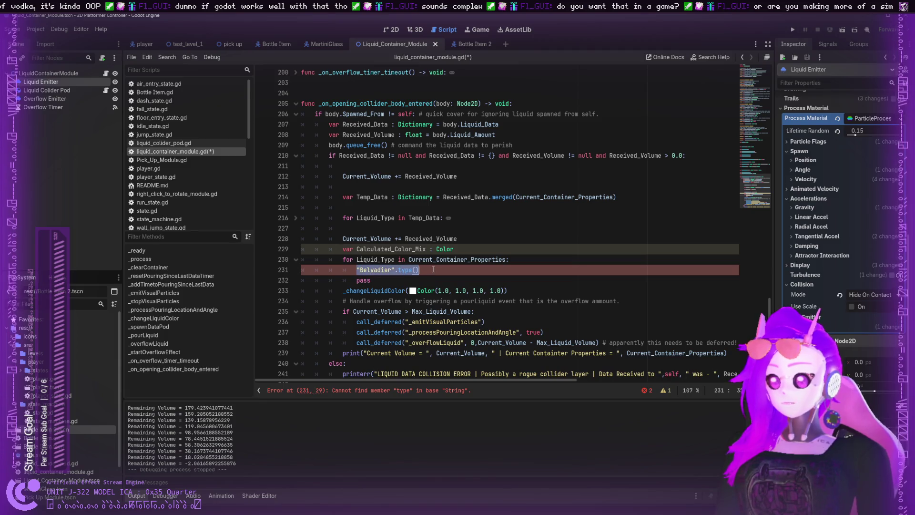
click(436, 269)
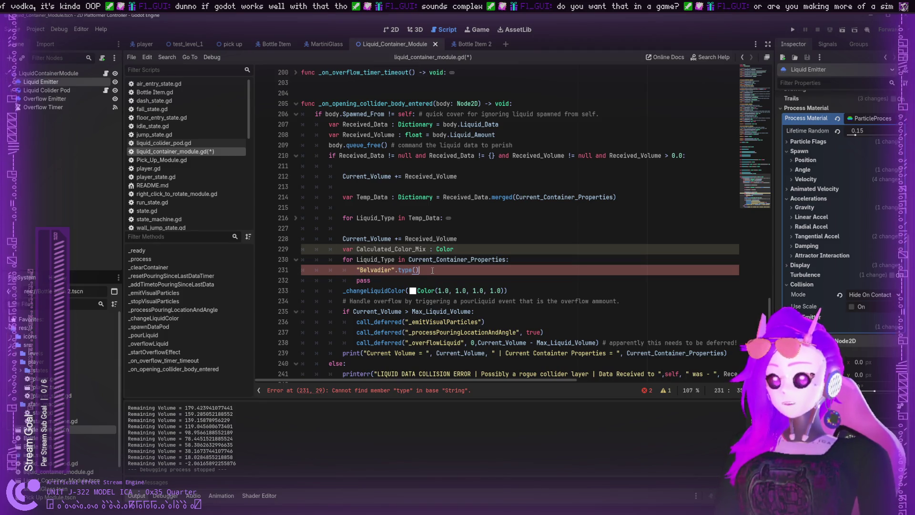
mouse_move(432, 270)
mouse_down()
mouse_move(345, 271)
mouse_move(396, 270)
mouse_up()
click(361, 268)
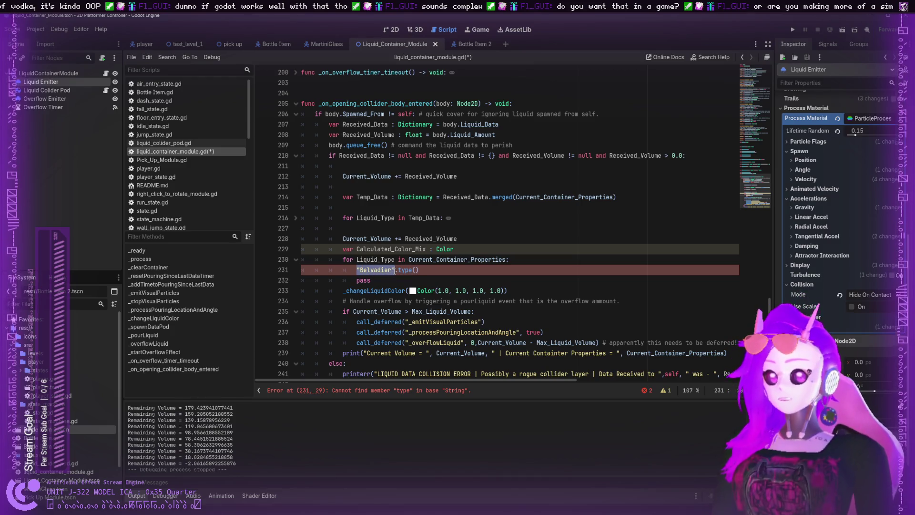
click(394, 271)
key(Down)
key(Up)
key(Up)
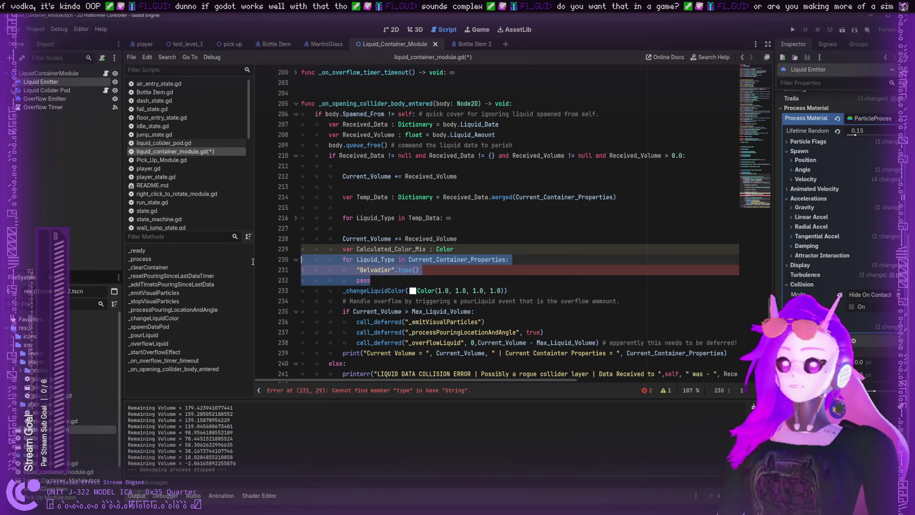
key(Down)
key(Down)
mouse_move(458, 274)
mouse_down()
mouse_move(329, 270)
mouse_move(343, 260)
mouse_move(358, 265)
mouse_up()
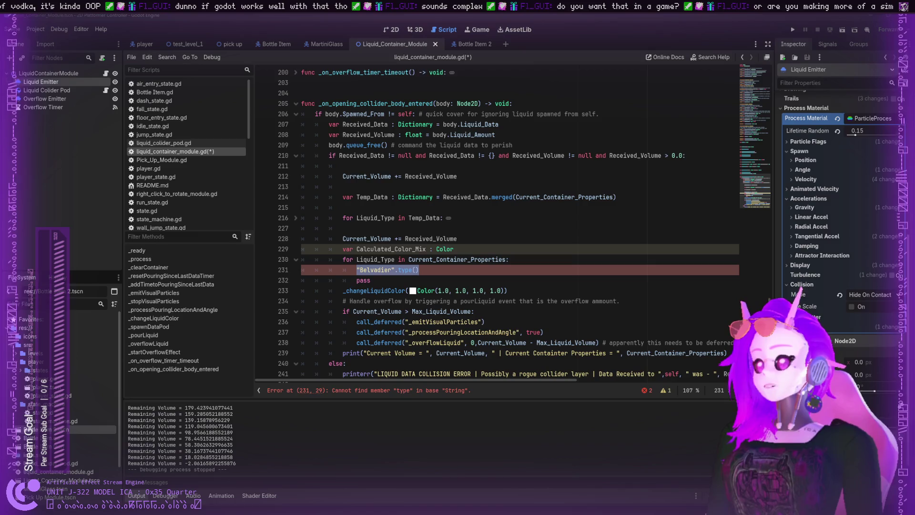
key(shift+Home)
key(shift+Right)
key(shift+Right)
key(shift+Right)
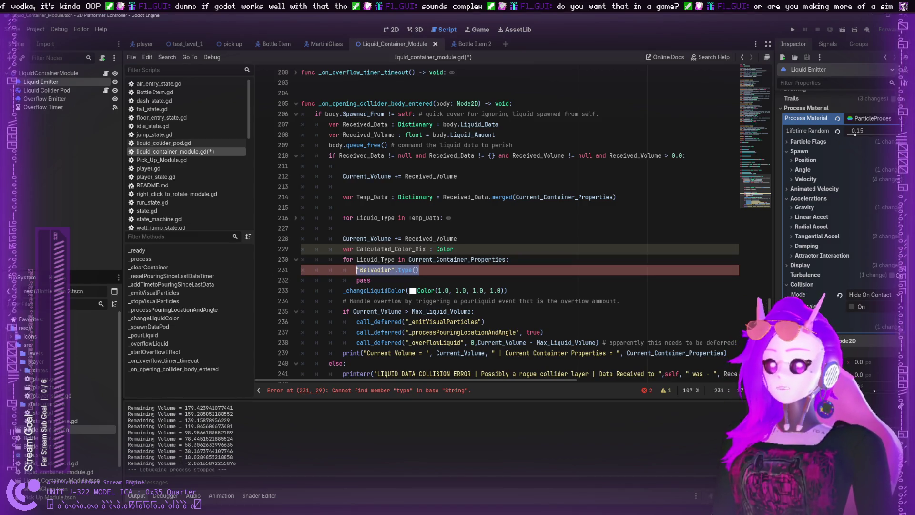
- Reselect the placeholder call on line 231 and pick out the method name type
click(437, 270)
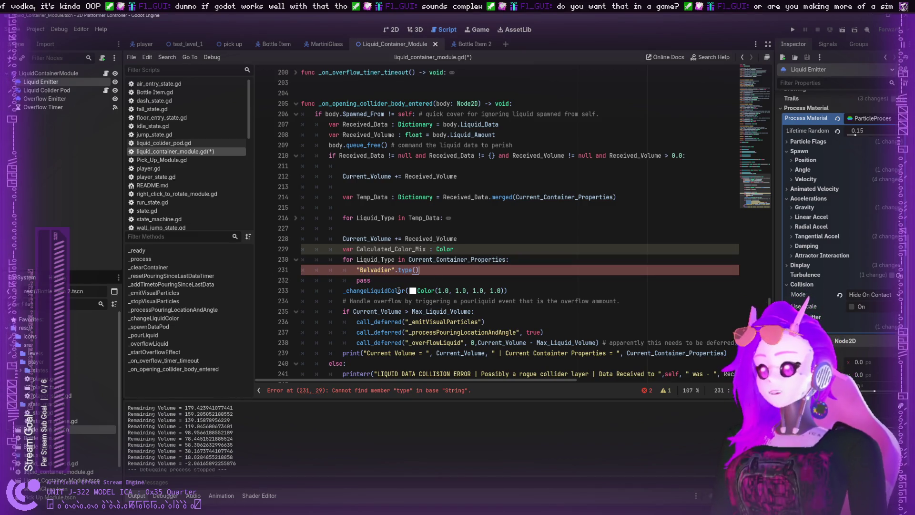
drag(436, 276, 330, 270)
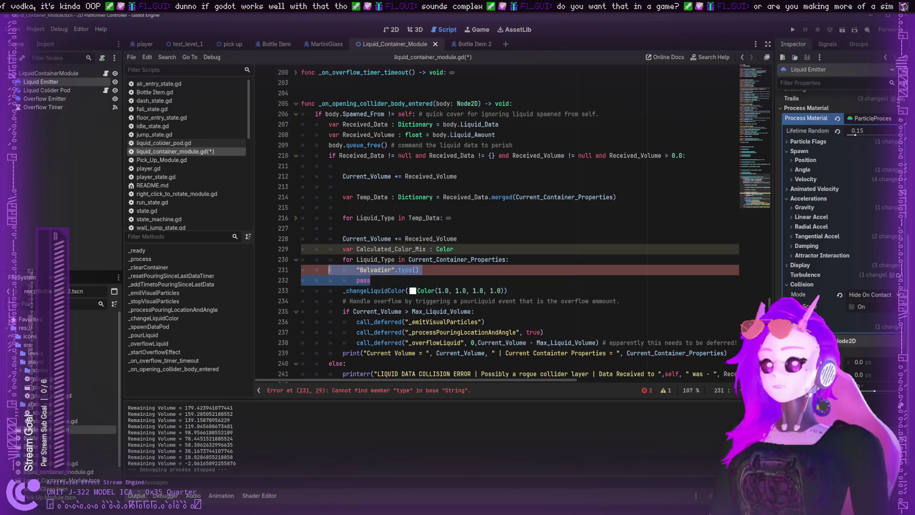
click(329, 270)
drag(419, 270, 315, 264)
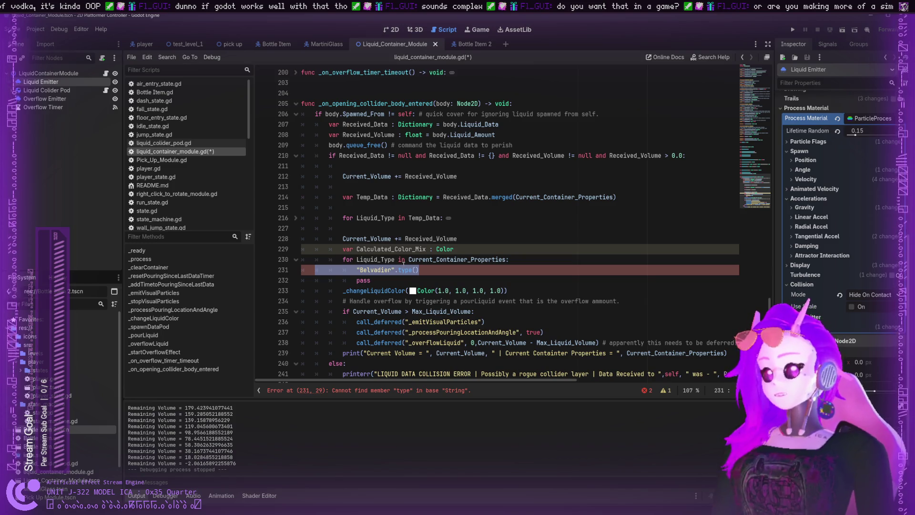
drag(418, 270, 349, 273)
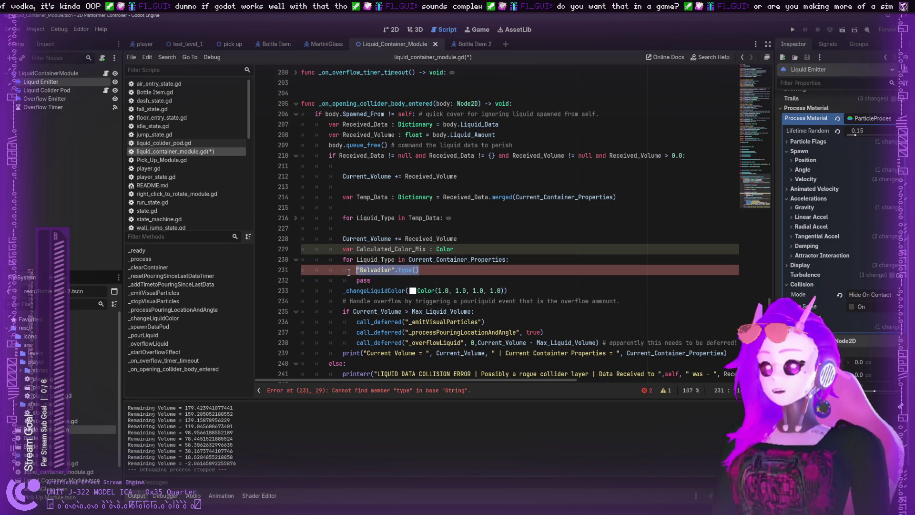
drag(419, 270, 351, 272)
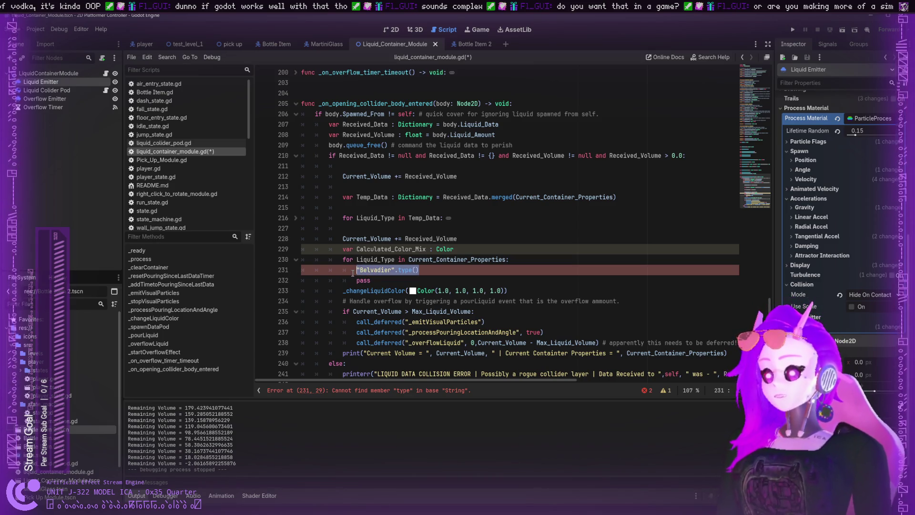
mouse_move(419, 270)
mouse_down()
mouse_move(342, 270)
mouse_move(358, 269)
mouse_up()
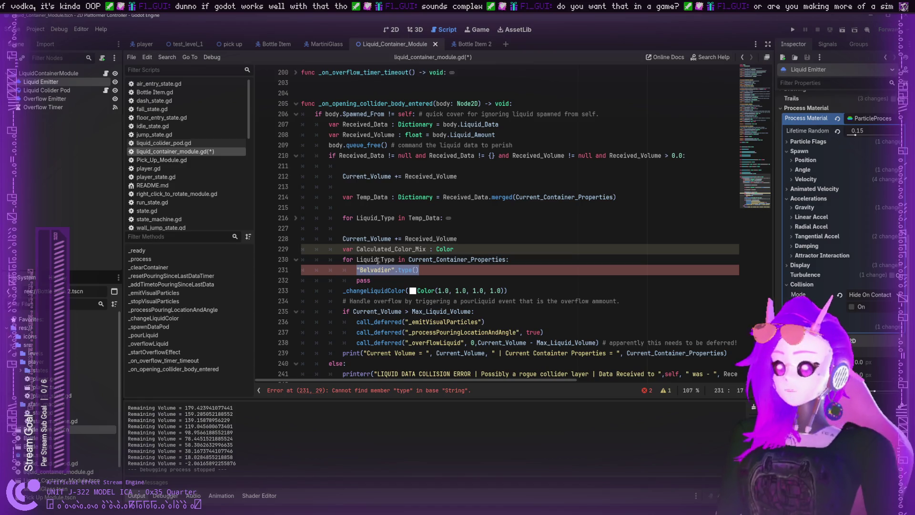
click(370, 269)
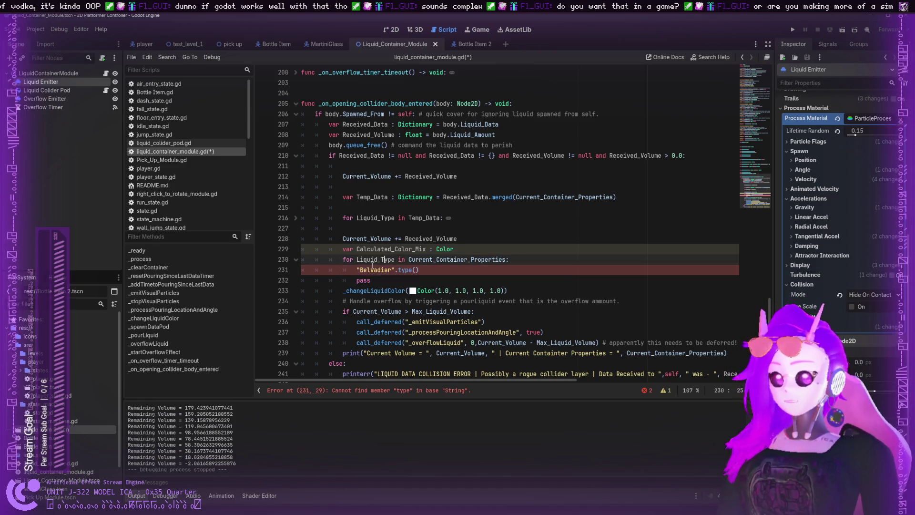
drag(368, 270, 400, 267)
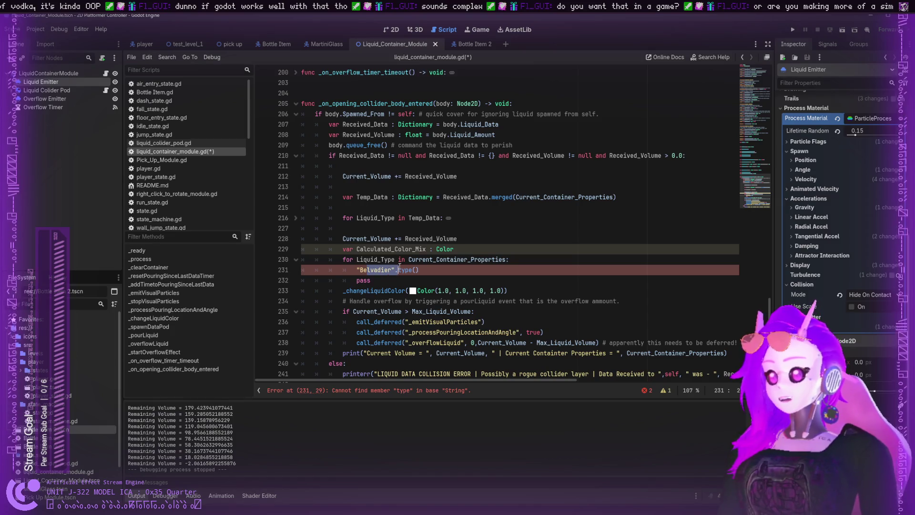
click(375, 270)
mouse_move(395, 270)
mouse_down()
mouse_move(429, 259)
mouse_move(334, 290)
mouse_move(296, 290)
mouse_up()
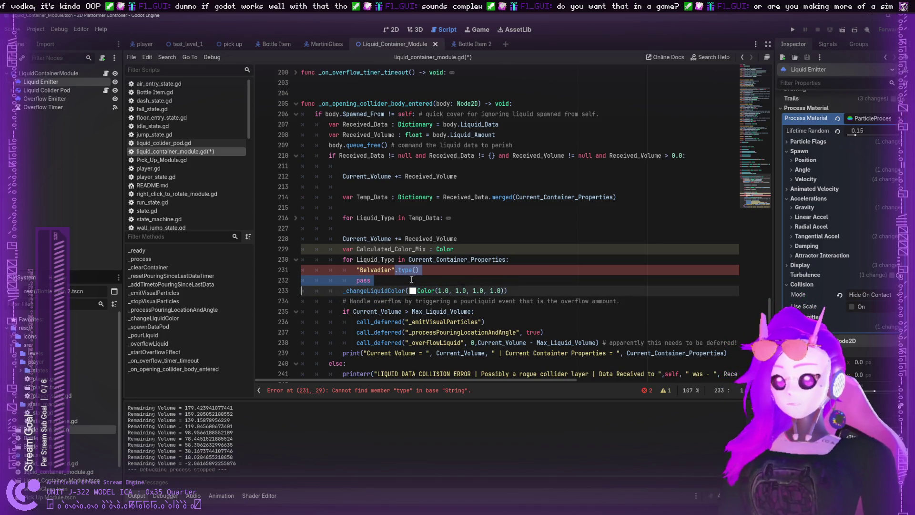
drag(419, 270, 357, 270)
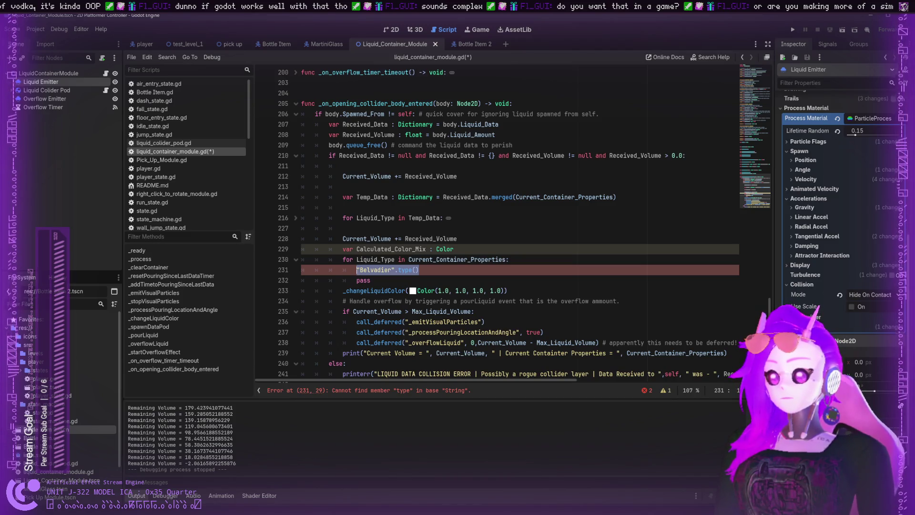
double_click(405, 270)
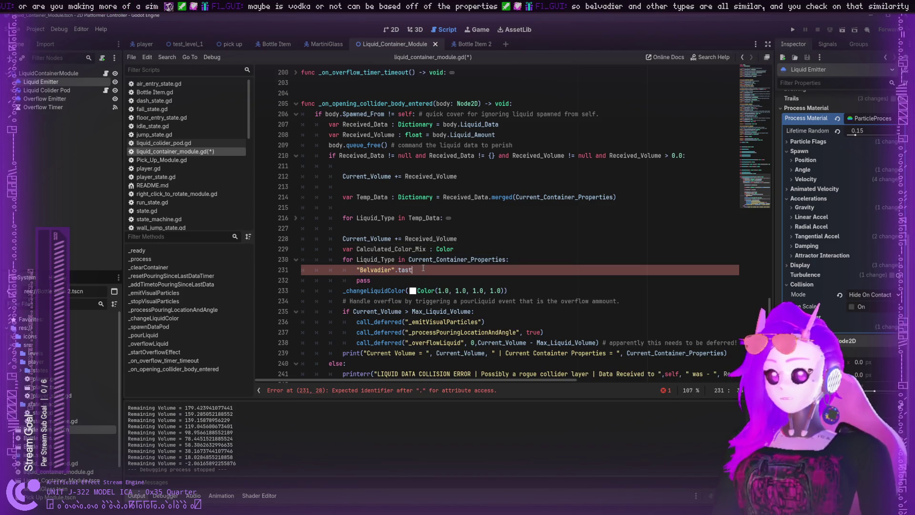
- Replace type() with taste(), trying 'sweet' then 'bitter' as the flavour argument
text(taste()
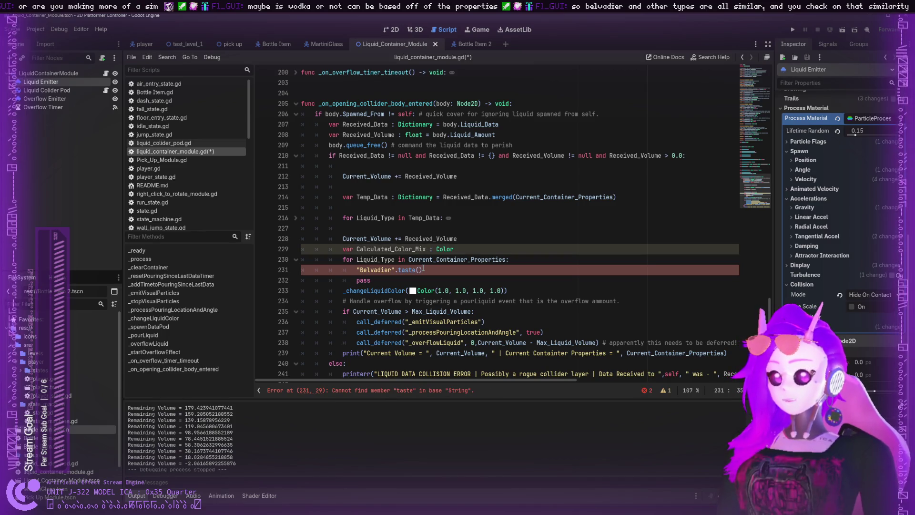
text("sweet)
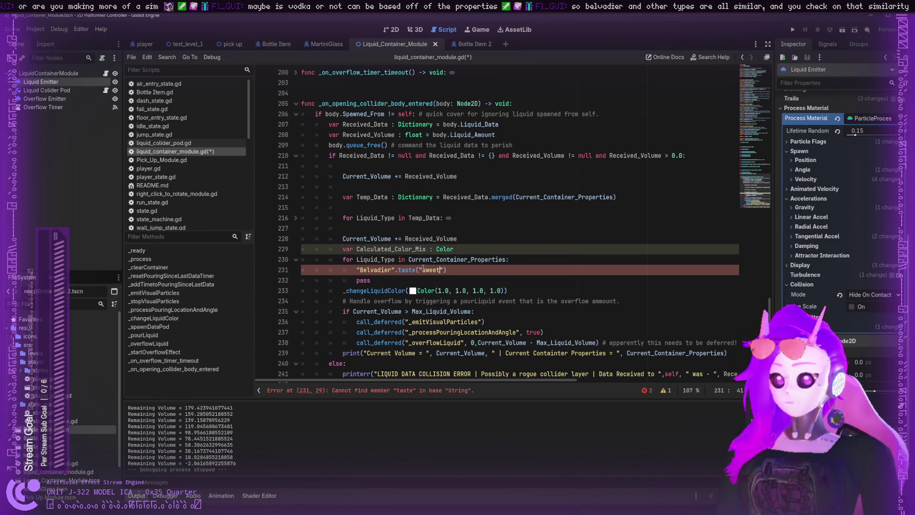
key(BackSpace)
key(BackSpace)
key(BackSpace)
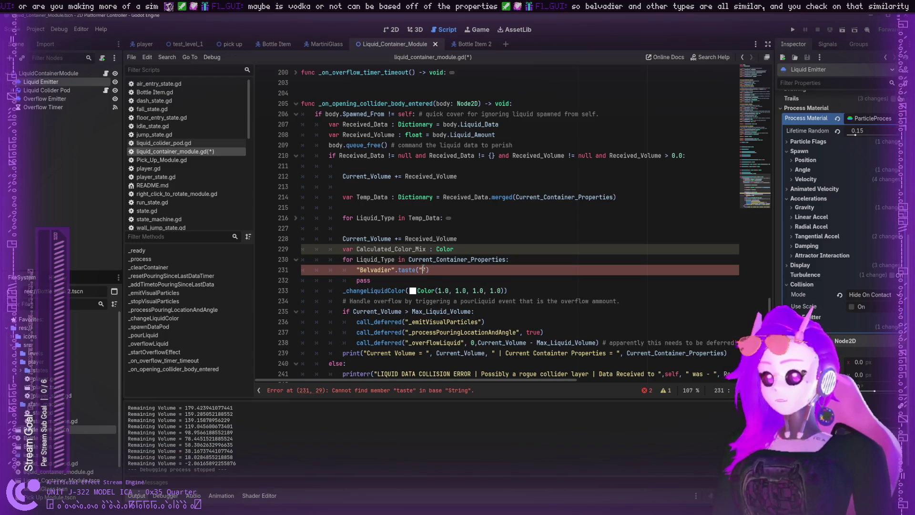
text(bitter)
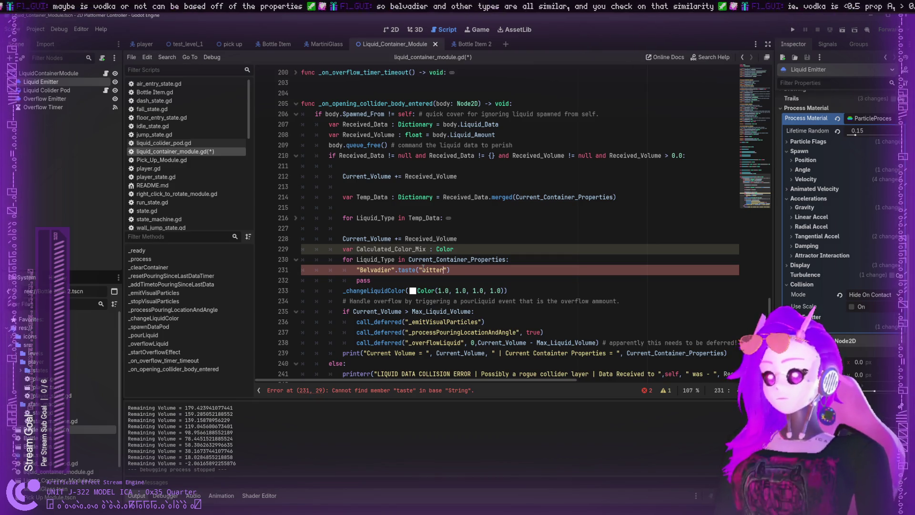
key(BackSpace)
key(BackSpace)
key(BackSpace)
key(BackSpace)
key(BackSpace)
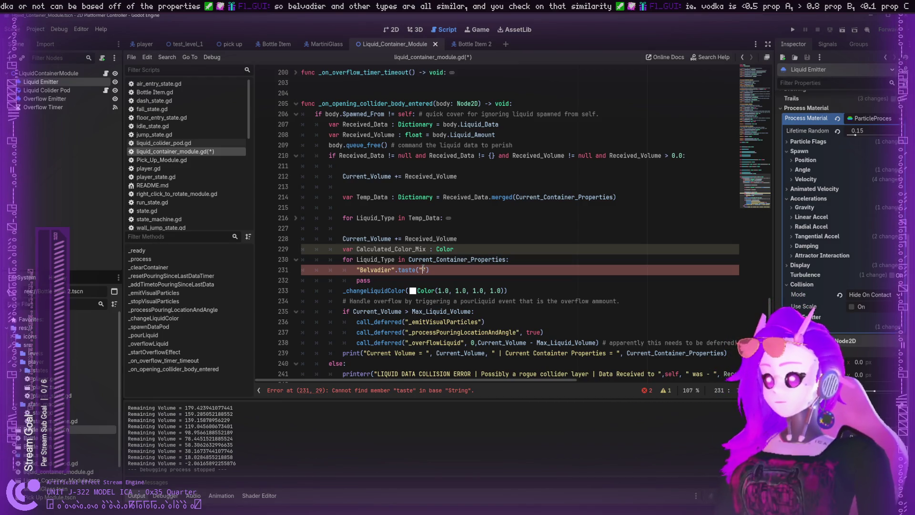
key(alt+Tab)
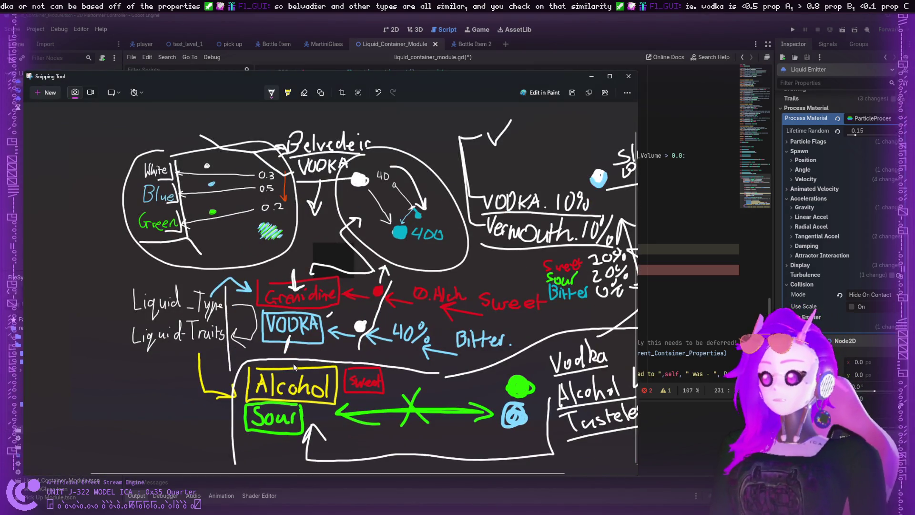
- Draw arrows left of the Sour box and a squiggle beside the Alcohol and Sour boxes, undoing stray strokes
drag(299, 347, 296, 377)
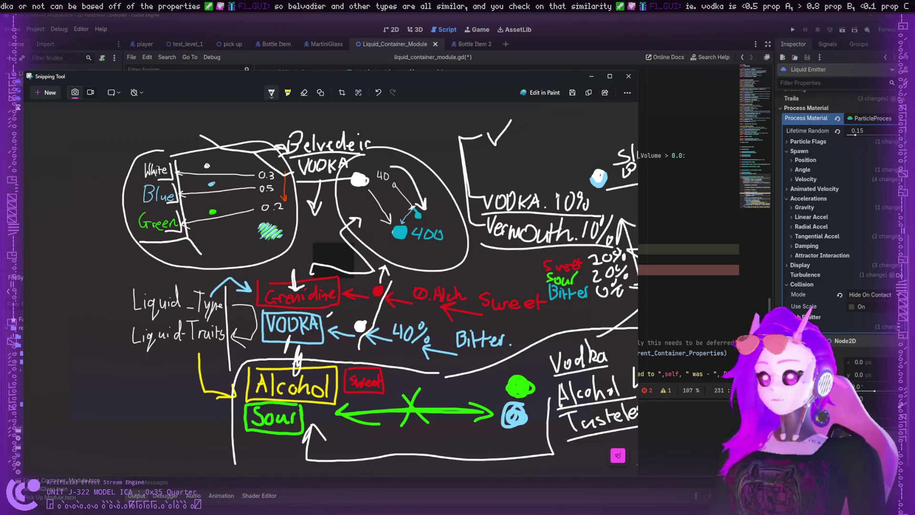
click(678, 126)
click(431, 240)
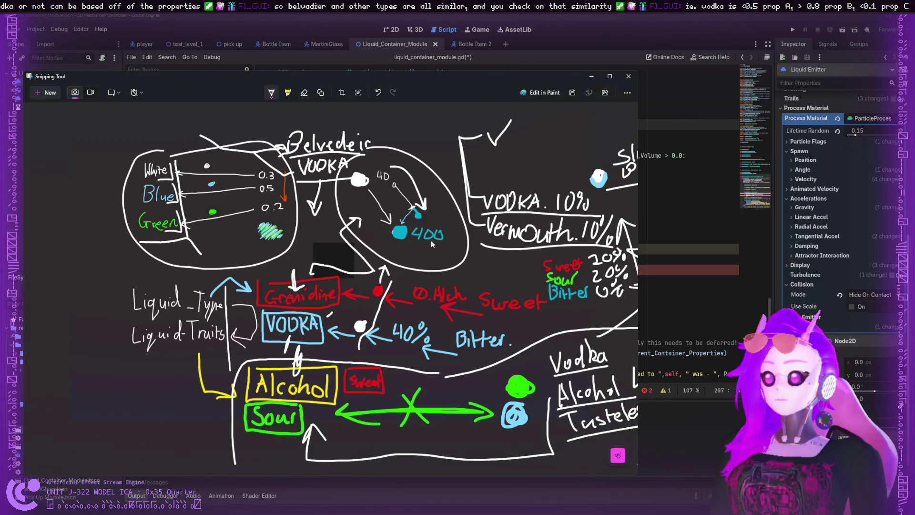
key(ctrl+z)
mouse_move(330, 349)
mouse_down()
mouse_move(313, 366)
mouse_move(324, 369)
mouse_up()
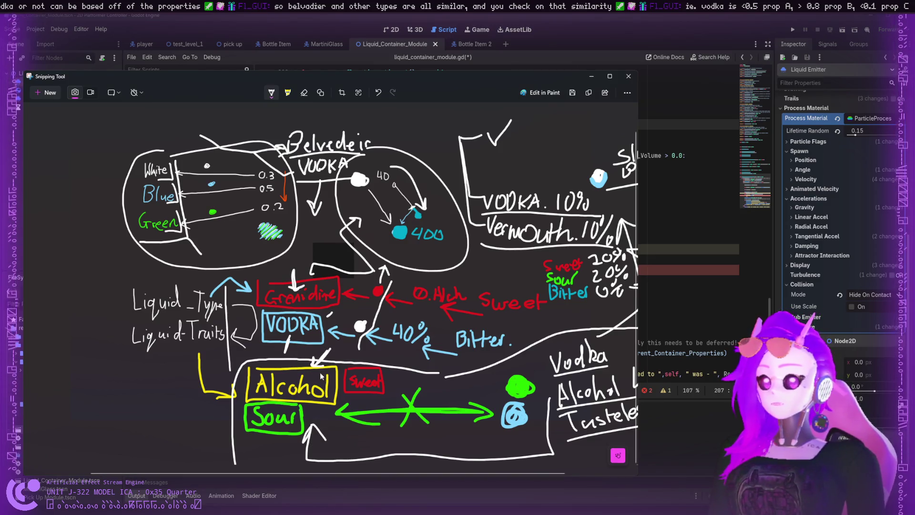
key(ctrl+z)
drag(232, 405, 182, 424)
mouse_move(195, 421)
mouse_down()
mouse_move(246, 402)
mouse_move(244, 413)
mouse_up()
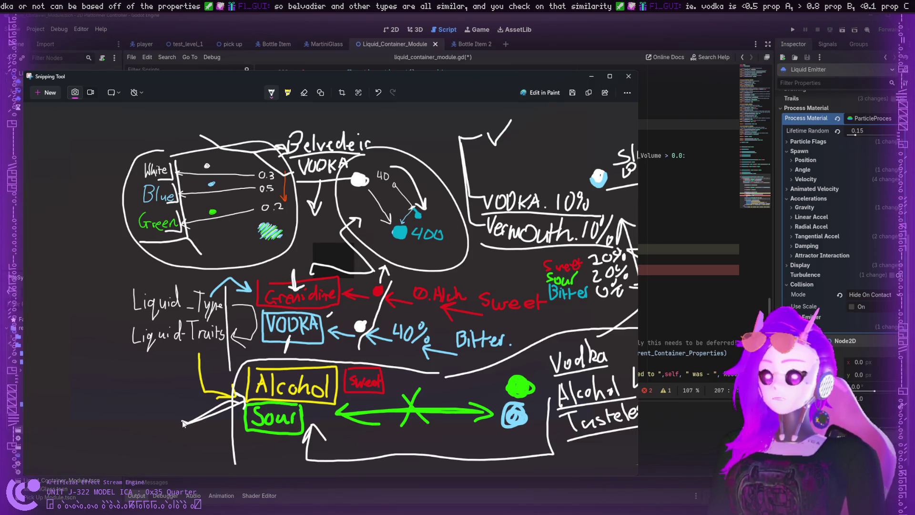
drag(184, 425, 172, 413)
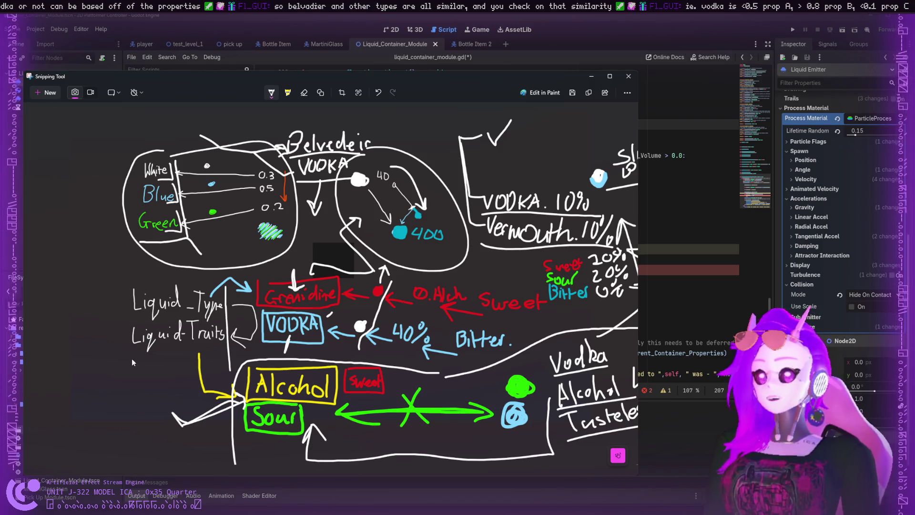
mouse_move(121, 385)
mouse_down()
mouse_move(127, 408)
mouse_move(140, 402)
mouse_move(136, 387)
mouse_move(142, 400)
mouse_move(152, 397)
mouse_move(151, 414)
mouse_move(106, 433)
mouse_move(196, 449)
mouse_move(161, 459)
mouse_up()
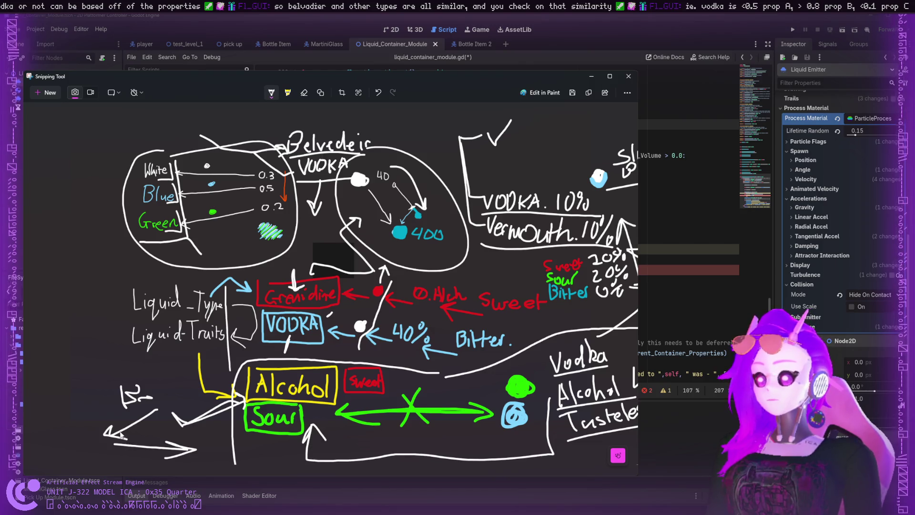